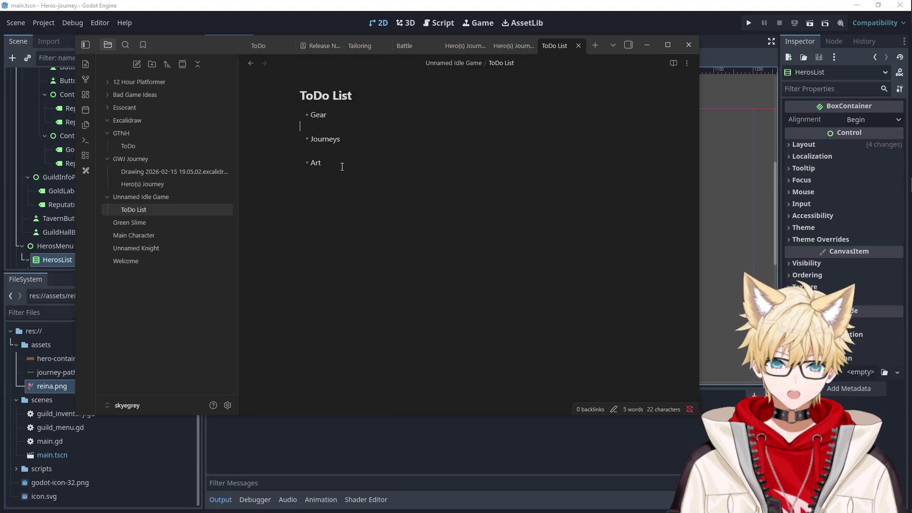
- Leave one empty bullet above Gear in the ToDo List, then run the game project
{"action": "key", "text": "Return"}
{"action": "key", "text": "Return"}
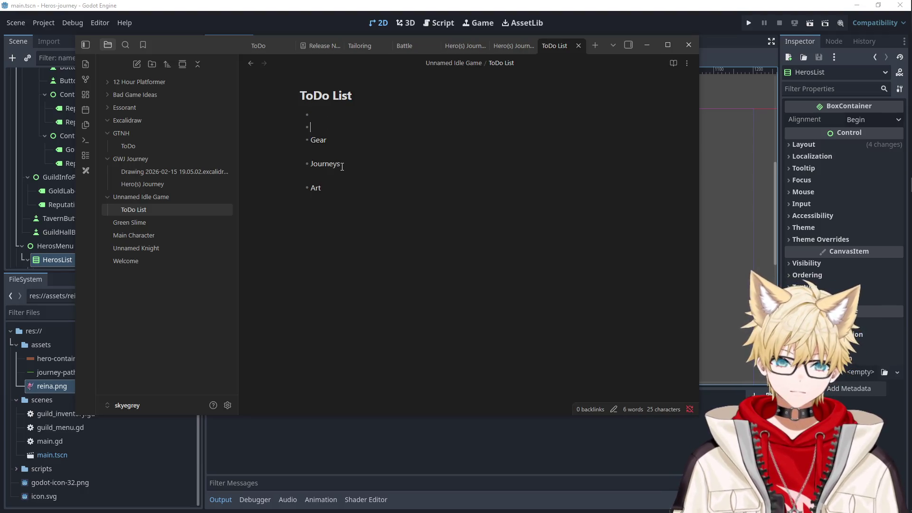
{"action": "key", "text": "BackSpace"}
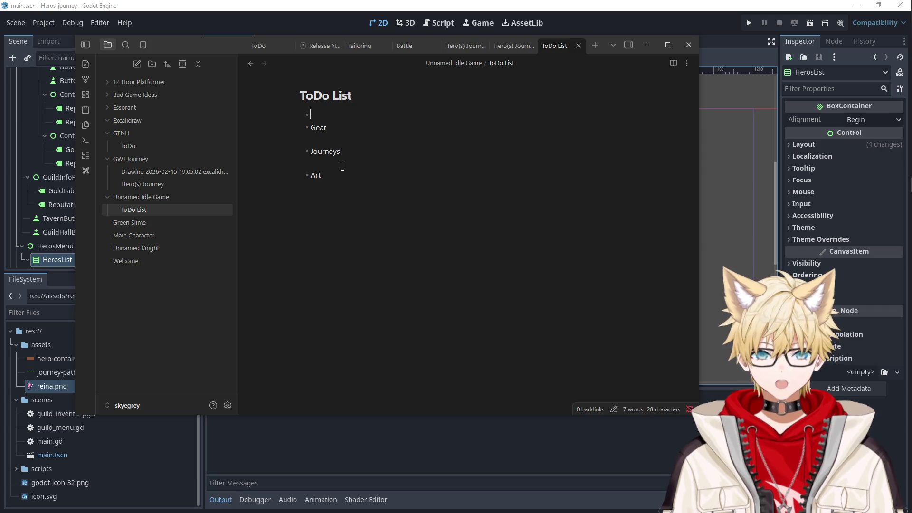
{"action": "left_click", "coordinate": [748, 23]}
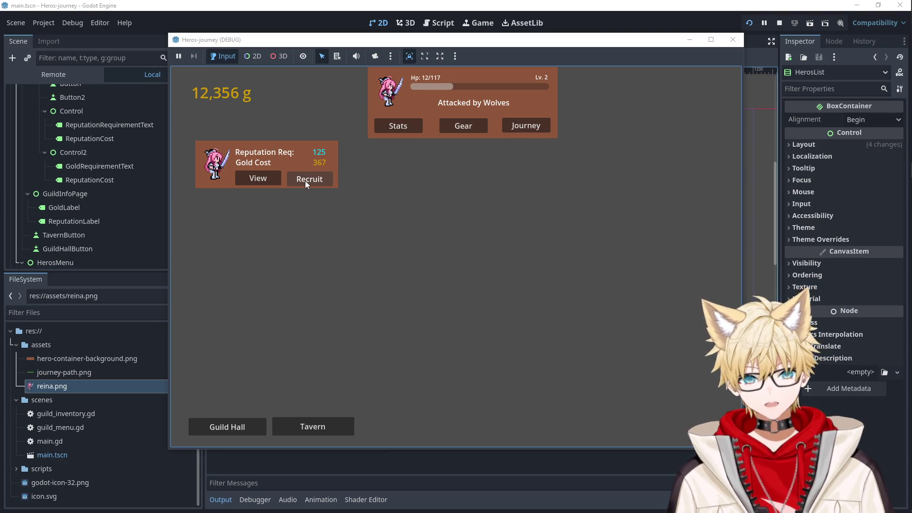
- Open the Tavern page in the running game to view the recruit card (125 reputation, 367 gold)
{"action": "left_click", "coordinate": [312, 427]}
{"action": "left_click", "coordinate": [227, 426]}
{"action": "left_click", "coordinate": [312, 427]}
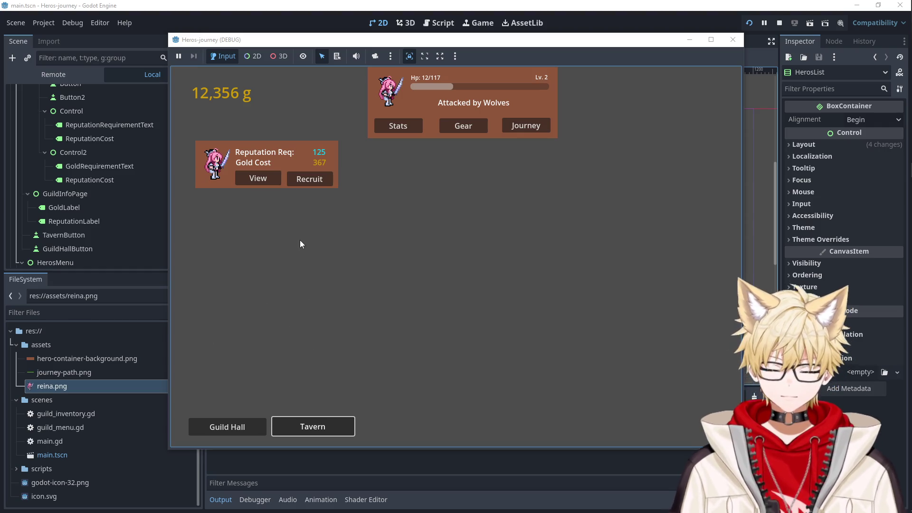
{"action": "key", "text": "alt+Tab"}
{"action": "key", "text": "alt+Tab"}
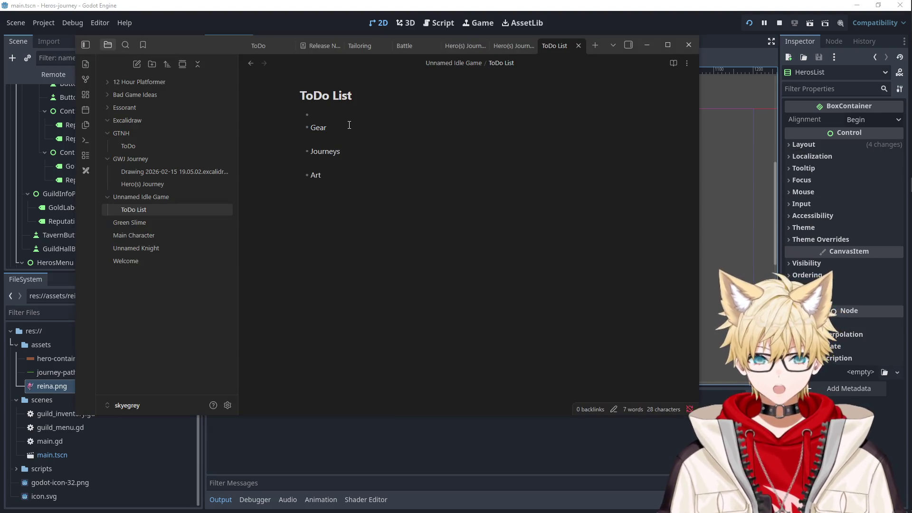
- Add a Tavern bullet with the indented sub-item 'Generate Randomized Heros'
{"action": "type", "text": "Tavern"}
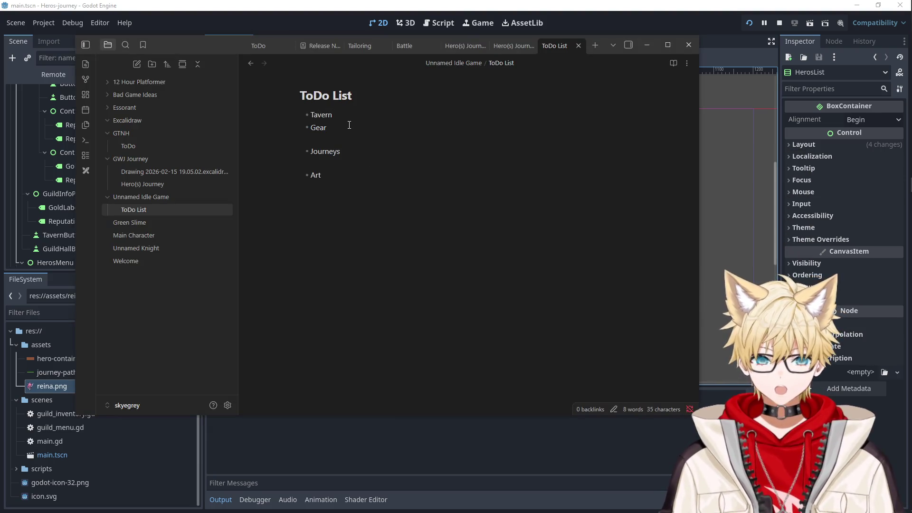
{"action": "key", "text": "Return"}
{"action": "key", "text": "Tab"}
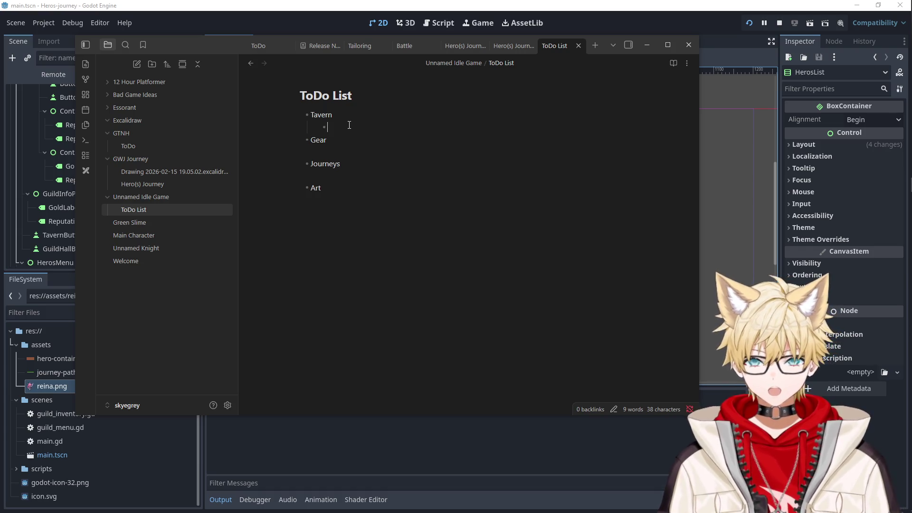
{"action": "type", "text": "Generate Rand"}
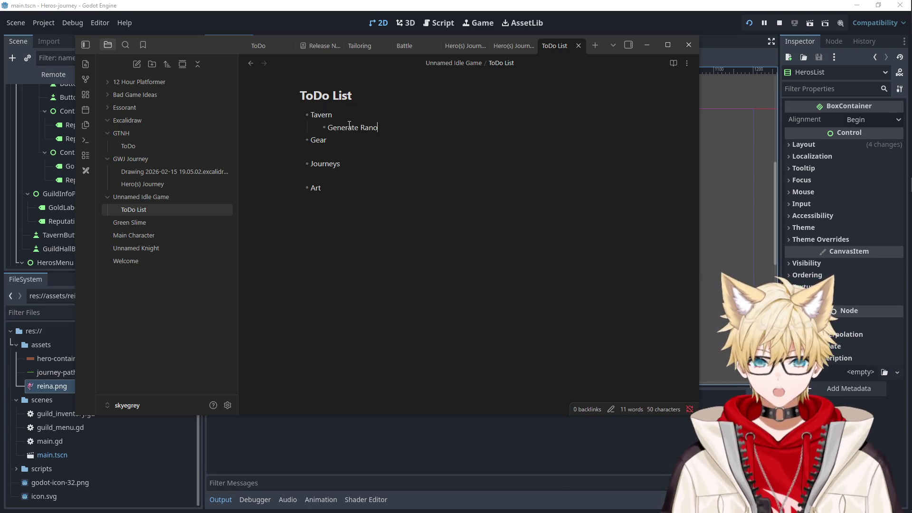
{"action": "type", "text": "omized hero"}
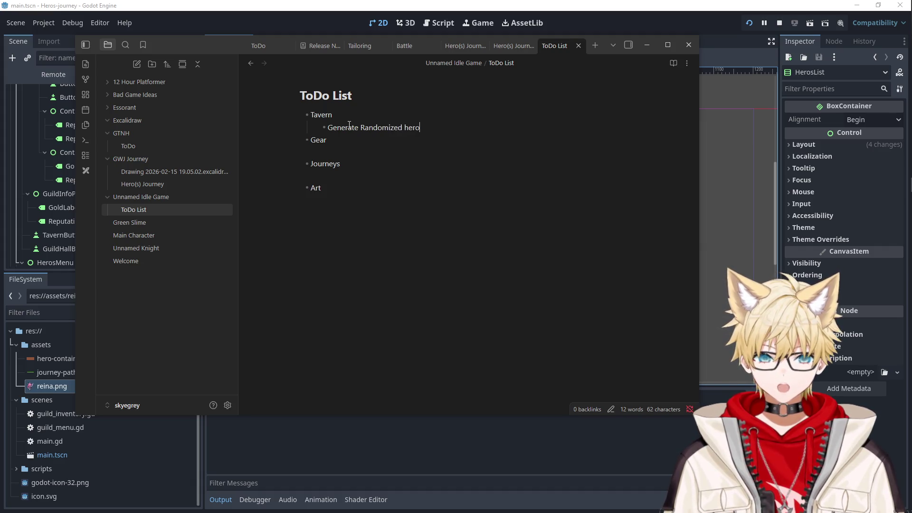
{"action": "key", "text": "BackSpace"}
{"action": "key", "text": "BackSpace"}
{"action": "key", "text": "BackSpace"}
{"action": "key", "text": "BackSpace"}
{"action": "type", "text": "Heros"}
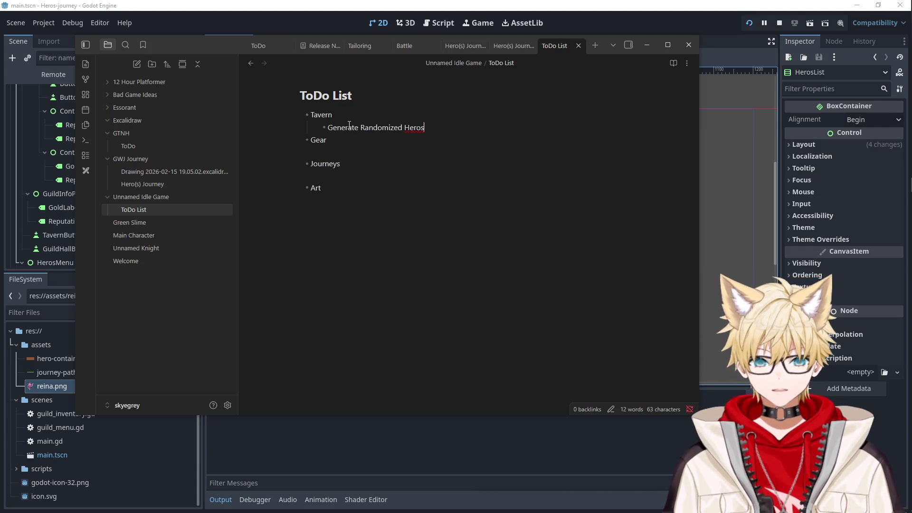
- Add the Tavern sub-items 'UI To hold list' and 'Scrollable'
{"action": "key", "text": "Return"}
{"action": "type", "text": "UI"}
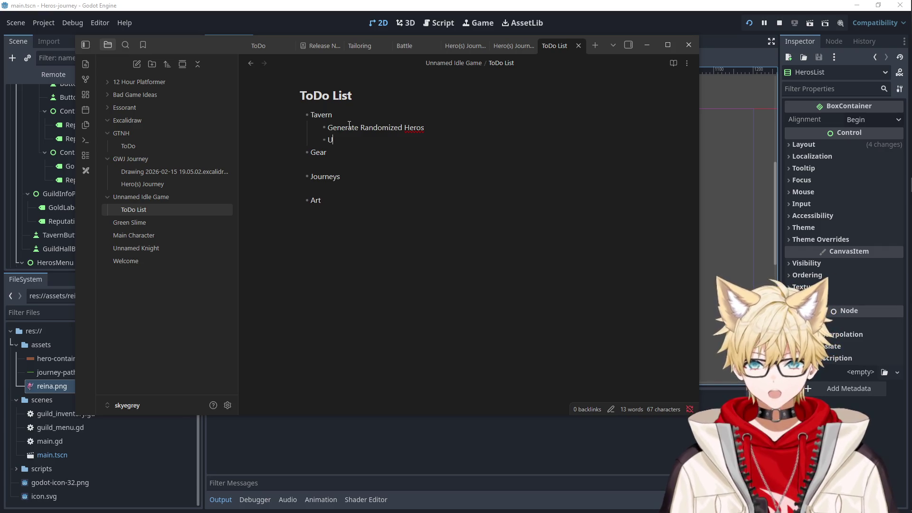
{"action": "type", "text": " To hold list"}
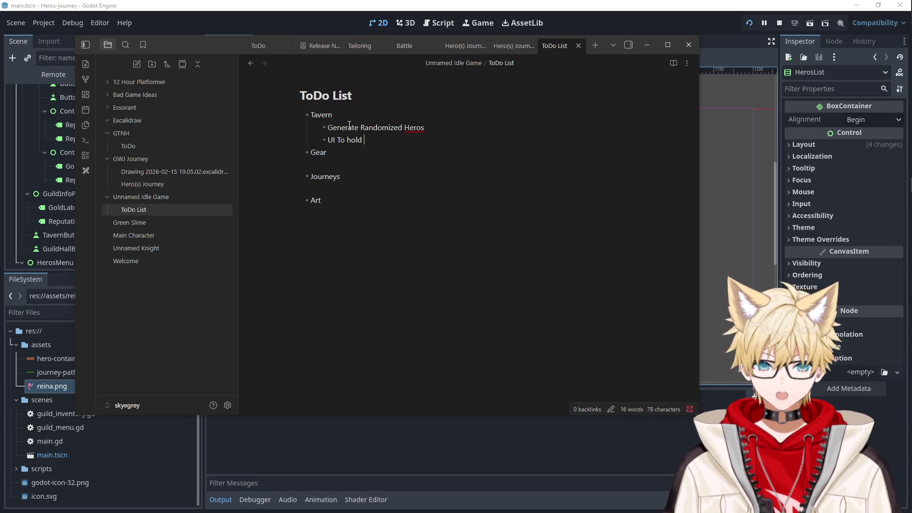
{"action": "key", "text": "Return"}
{"action": "type", "text": "Scrollable"}
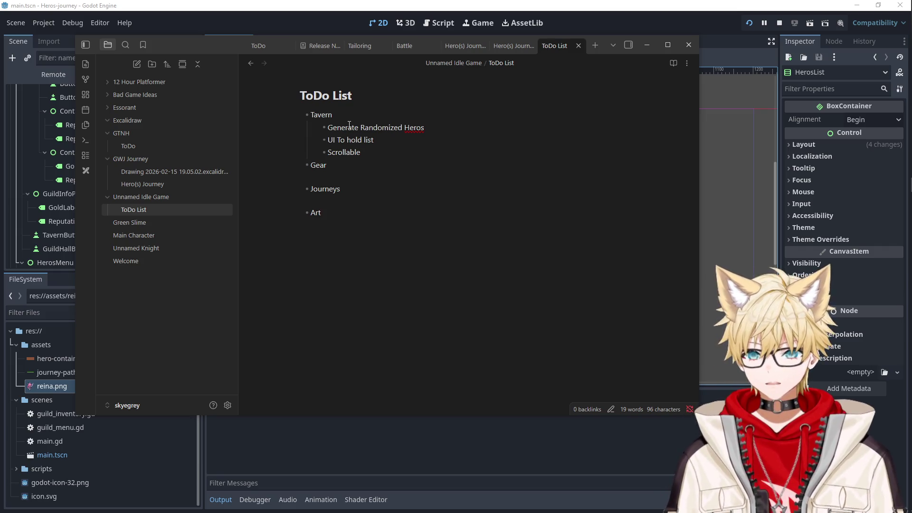
{"action": "left_click", "coordinate": [507, 7]}
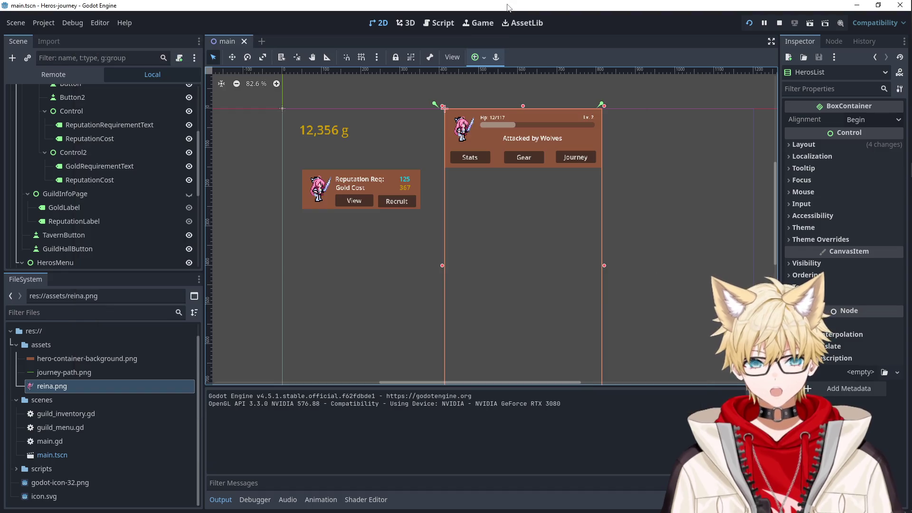
- Inspect the JourneyDisplay and HerosList nodes, then run the game again
{"action": "left_click", "coordinate": [653, 219]}
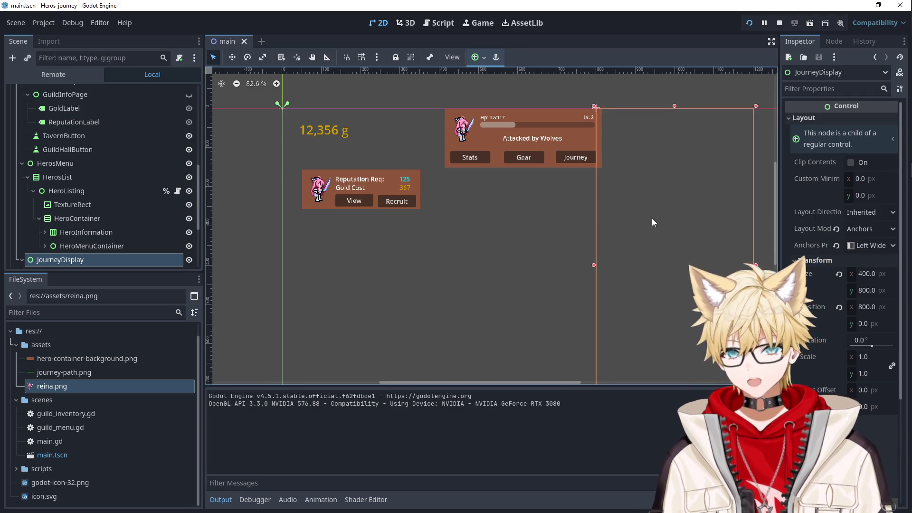
{"action": "left_click", "coordinate": [484, 225]}
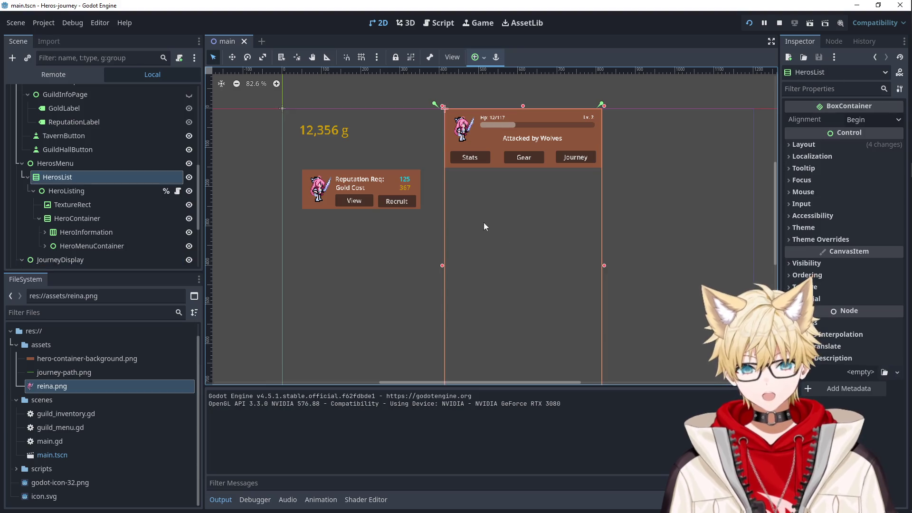
{"action": "left_click", "coordinate": [749, 24]}
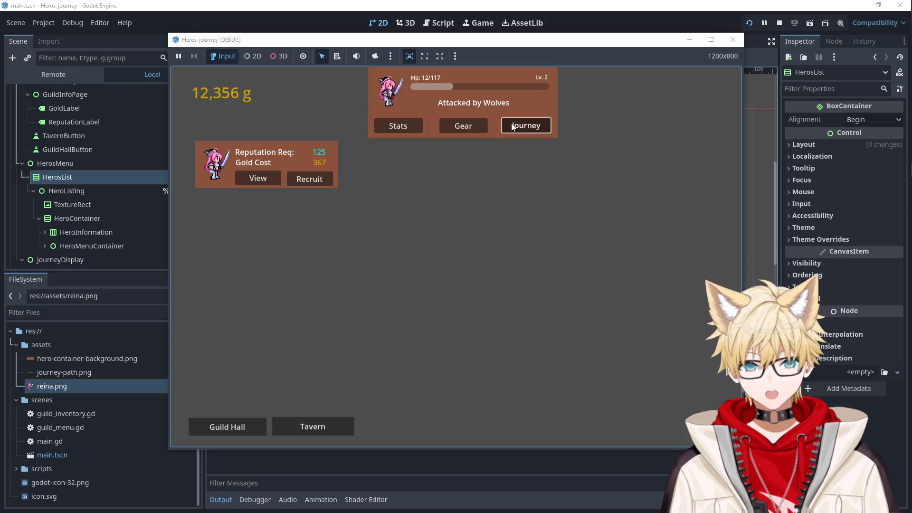
- Send the hero on a journey in the running game, then stop the debug run
{"action": "left_click", "coordinate": [512, 127]}
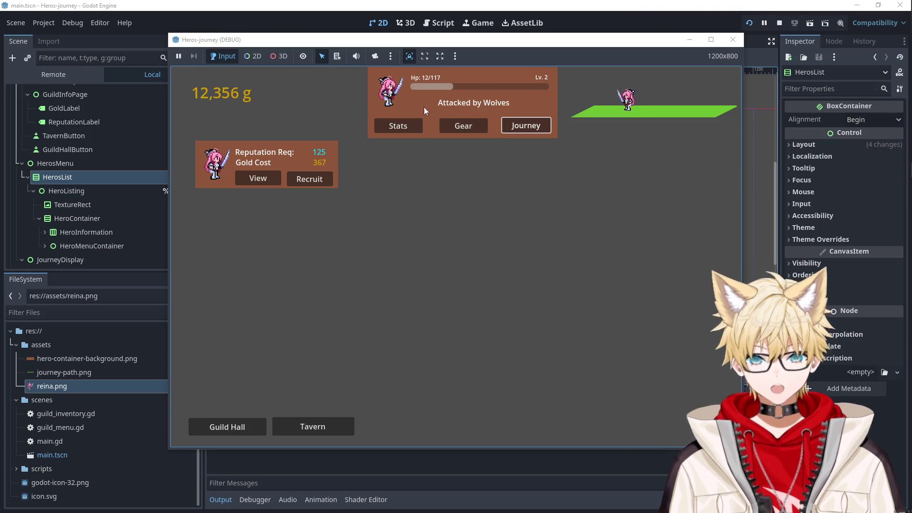
{"action": "left_click", "coordinate": [307, 180]}
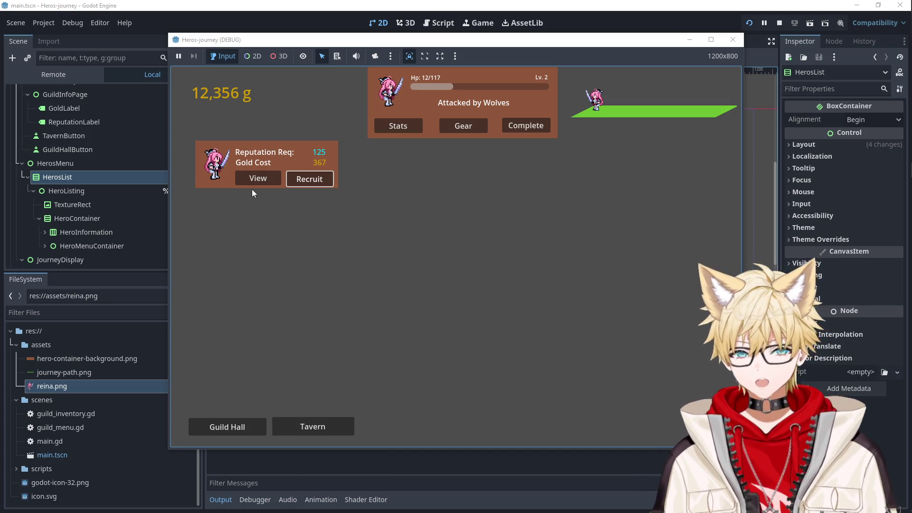
{"action": "left_click", "coordinate": [733, 41]}
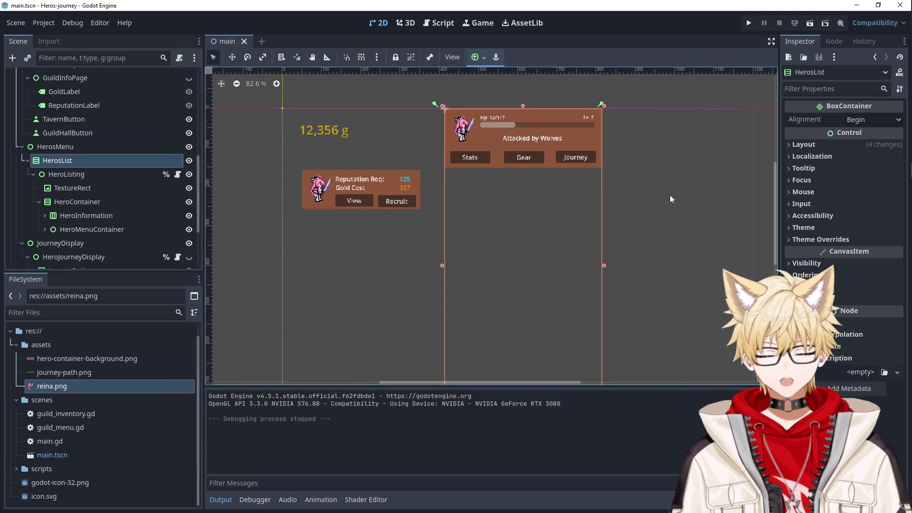
{"action": "left_click", "coordinate": [667, 198]}
{"action": "left_click", "coordinate": [264, 273]}
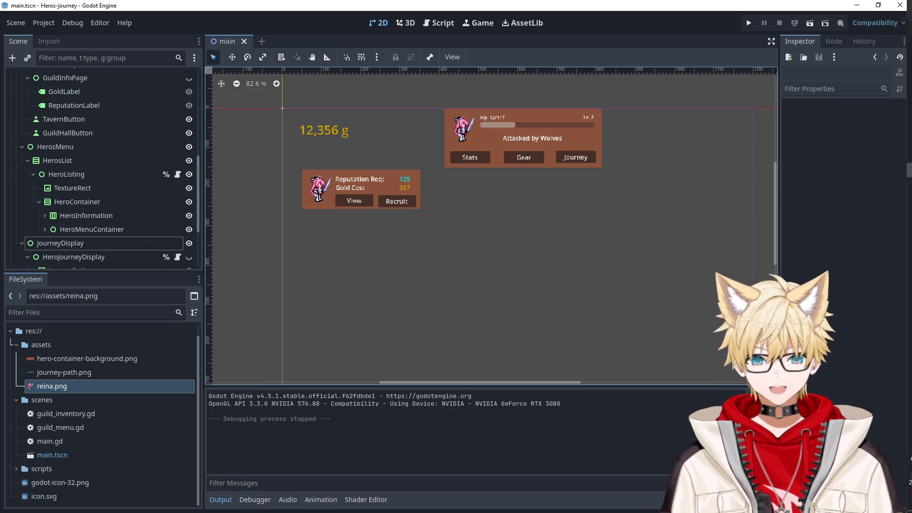
- Bring up the taskbar at the screen edge to reach the browser window
{"action": "mouse_move", "coordinate": [911, 81]}
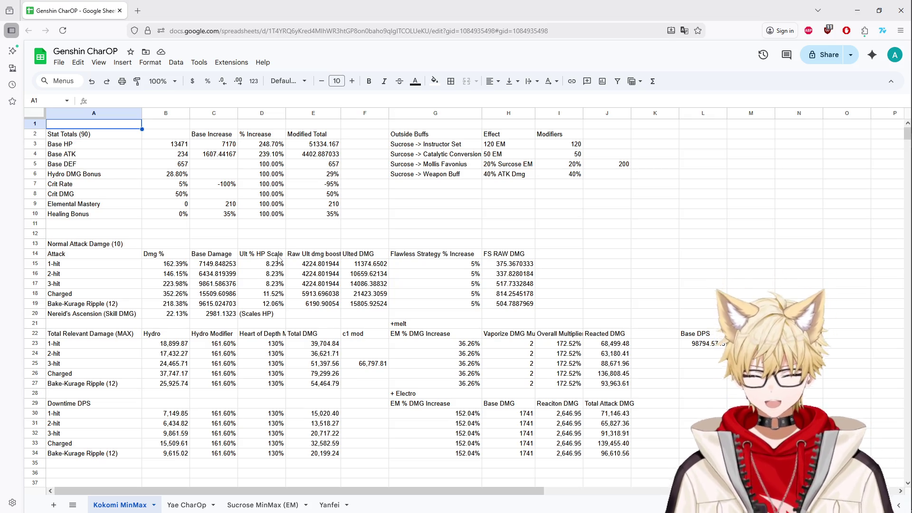
{"action": "scroll", "coordinate": [495, 287], "scroll_direction": "down", "scroll_amount": 1}
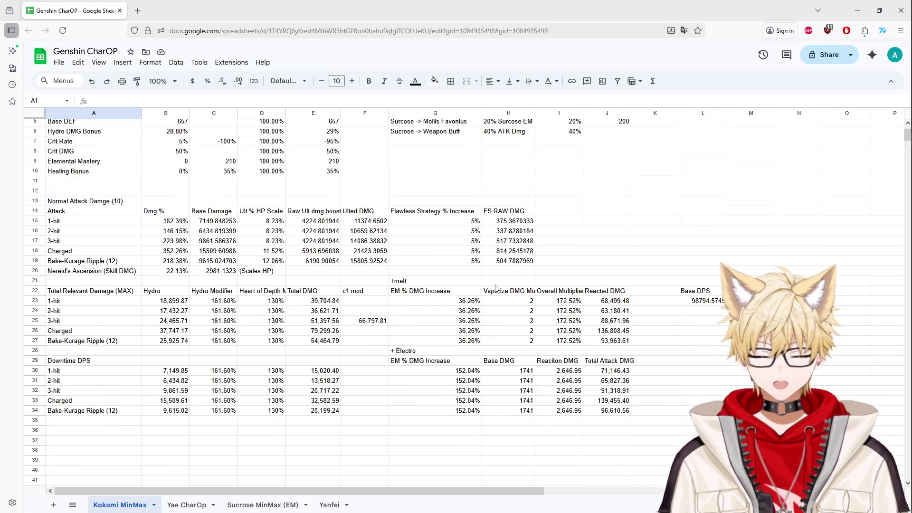
{"action": "left_click", "coordinate": [692, 297]}
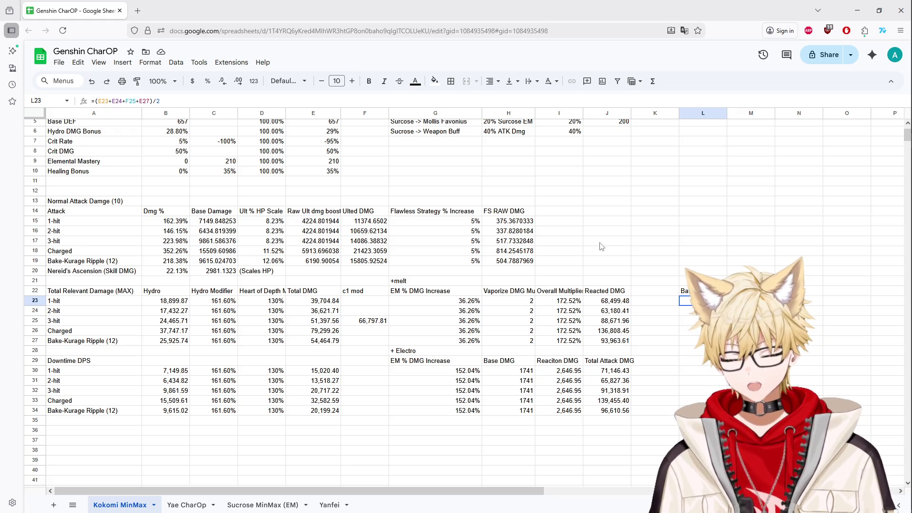
{"action": "scroll", "coordinate": [224, 321], "scroll_direction": "down", "scroll_amount": 10}
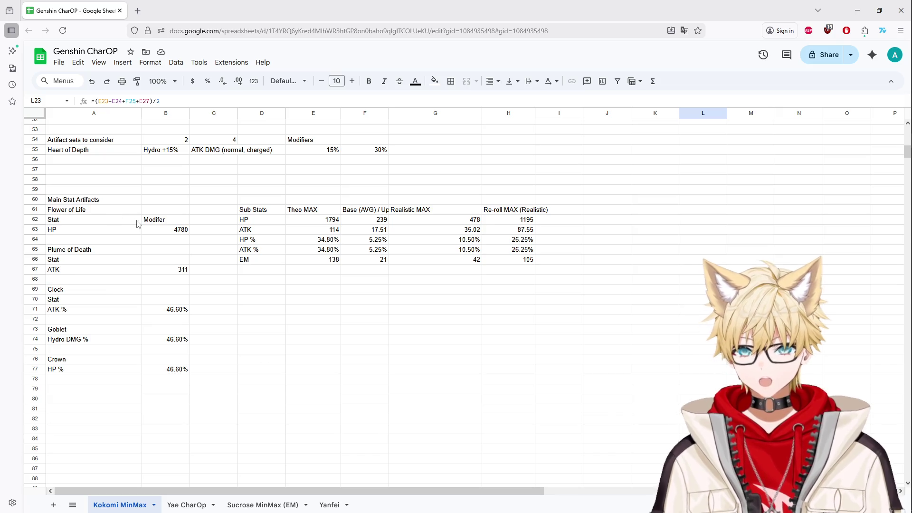
{"action": "mouse_move", "coordinate": [159, 214]}
{"action": "left_mouse_down"}
{"action": "mouse_move", "coordinate": [525, 270]}
{"action": "mouse_move", "coordinate": [525, 258]}
{"action": "left_mouse_up"}
{"action": "left_click", "coordinate": [435, 199]}
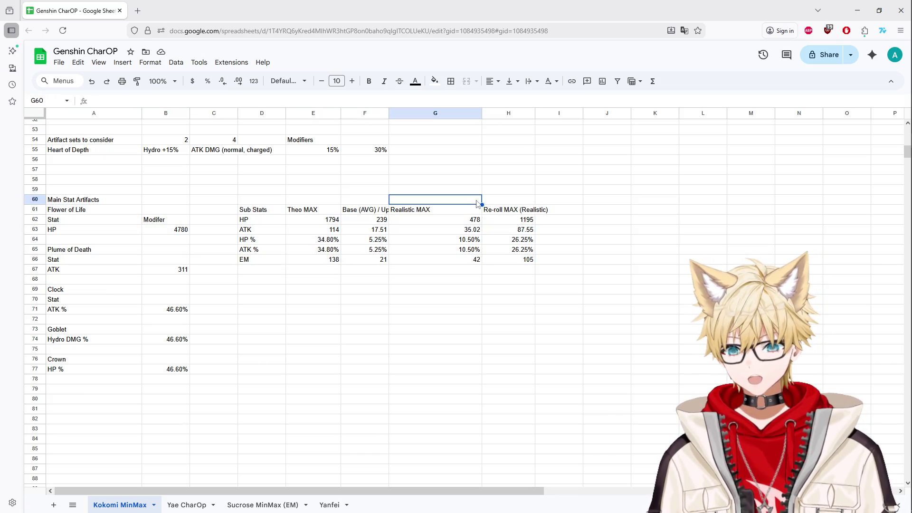
{"action": "scroll", "coordinate": [427, 347], "scroll_direction": "up", "scroll_amount": 3}
{"action": "scroll", "coordinate": [427, 347], "scroll_direction": "up", "scroll_amount": 13}
{"action": "left_click", "coordinate": [697, 292]}
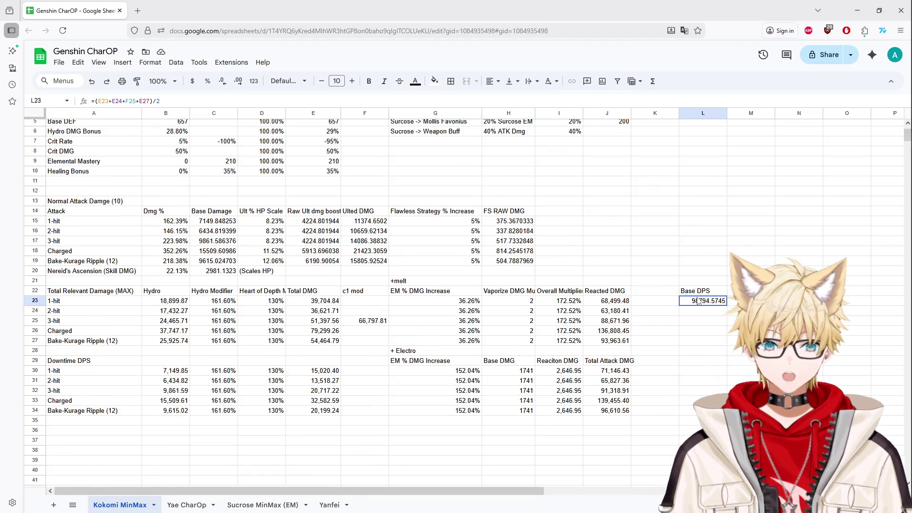
{"action": "left_click", "coordinate": [698, 302], "text": "shift"}
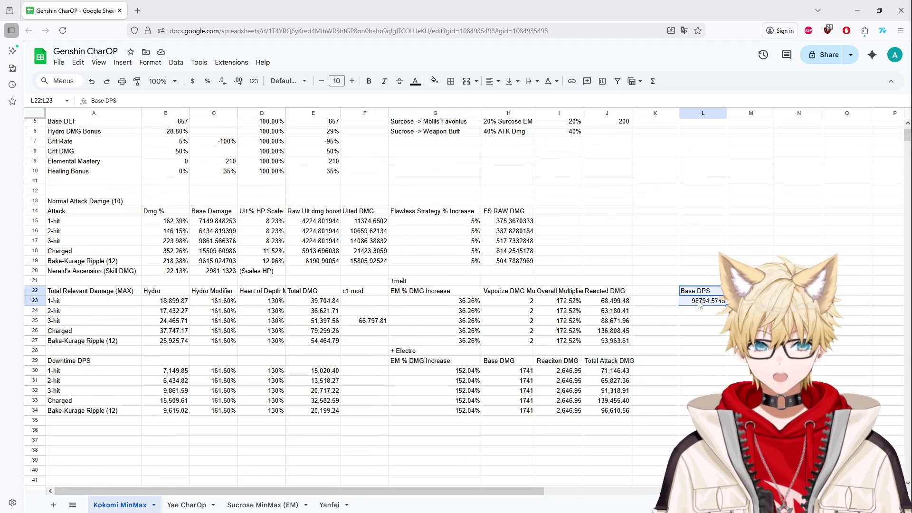
{"action": "left_click", "coordinate": [702, 331]}
{"action": "scroll", "coordinate": [475, 332], "scroll_direction": "up", "scroll_amount": 2}
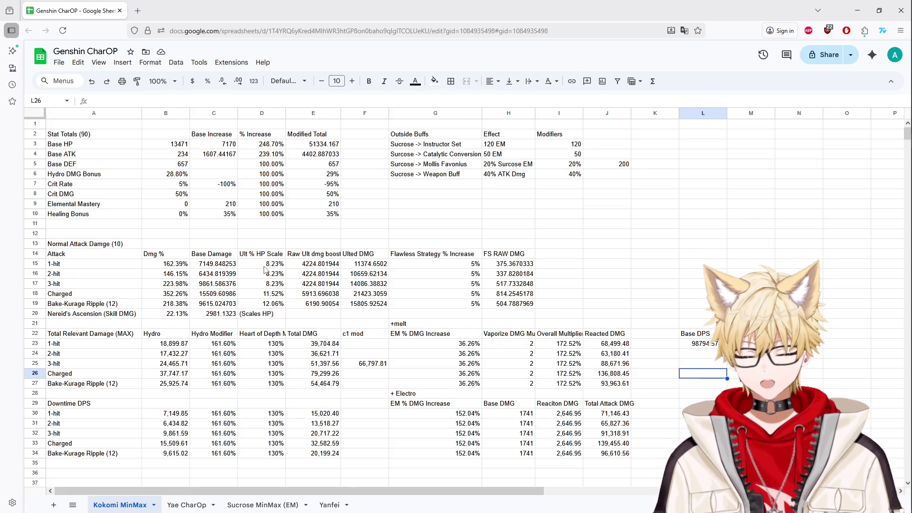
- Select the Sucrose EM buff entry in H5, then return to Godot and select JourneyDisplay
{"action": "left_click", "coordinate": [495, 167]}
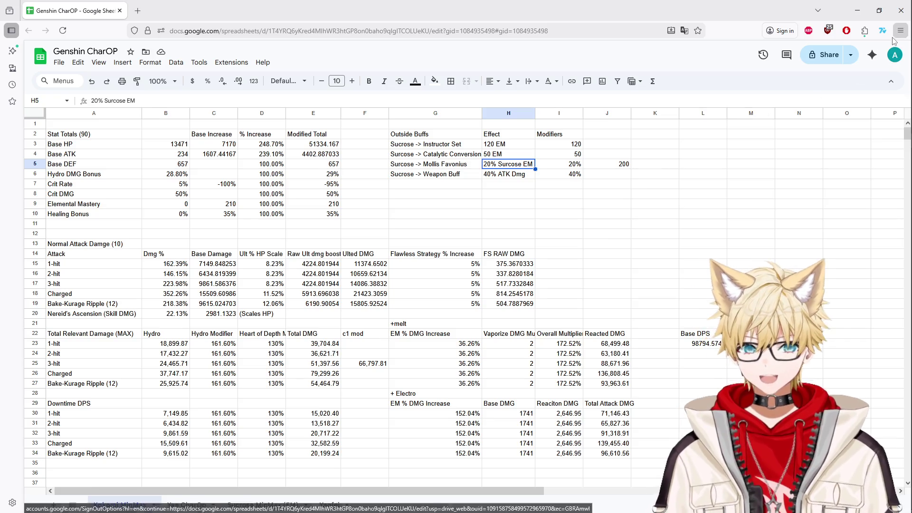
{"action": "left_click", "coordinate": [858, 11]}
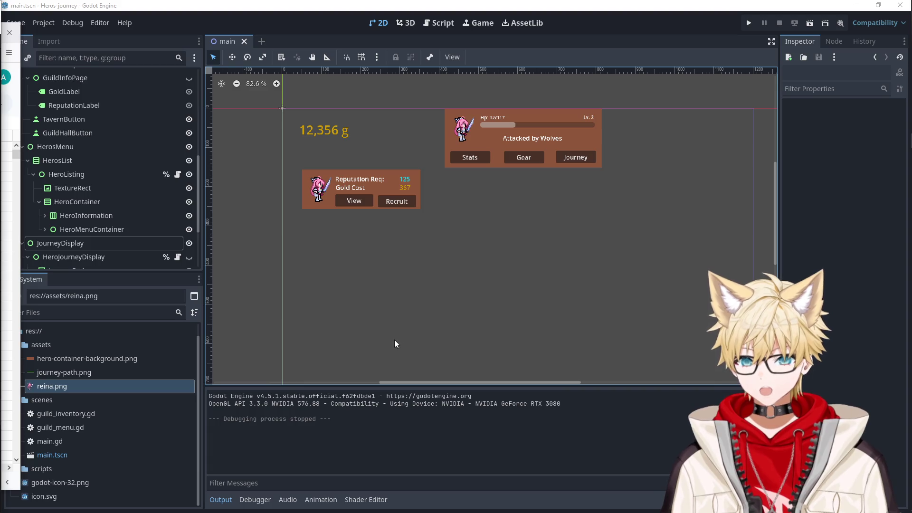
{"action": "left_click", "coordinate": [412, 295]}
{"action": "left_click", "coordinate": [495, 275]}
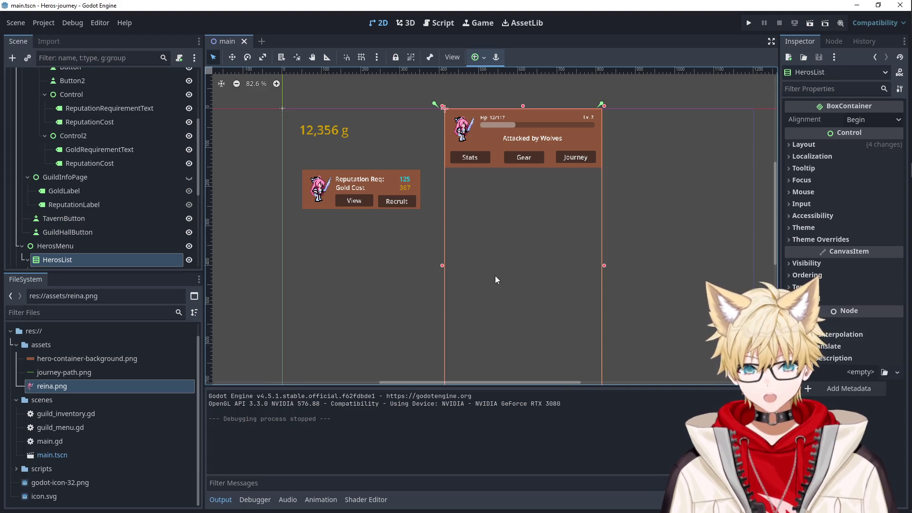
{"action": "left_click", "coordinate": [636, 267]}
{"action": "left_click", "coordinate": [545, 260]}
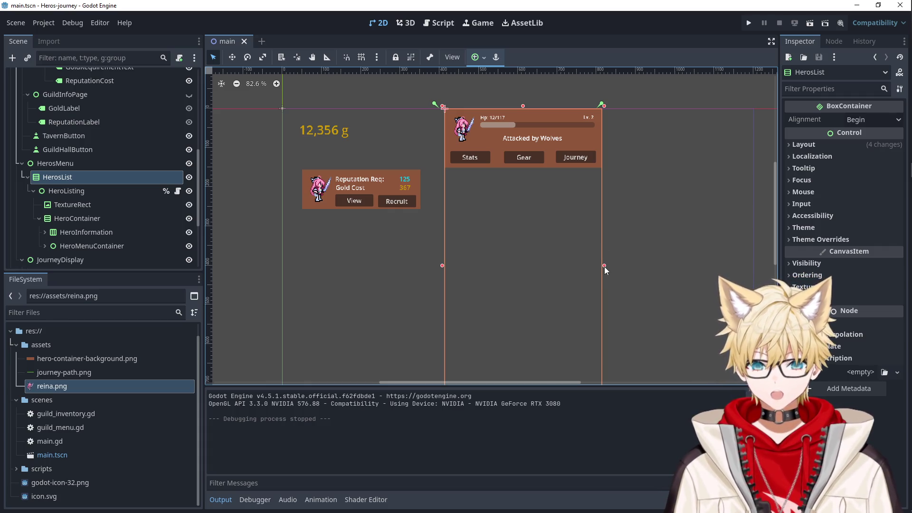
{"action": "left_click", "coordinate": [648, 233]}
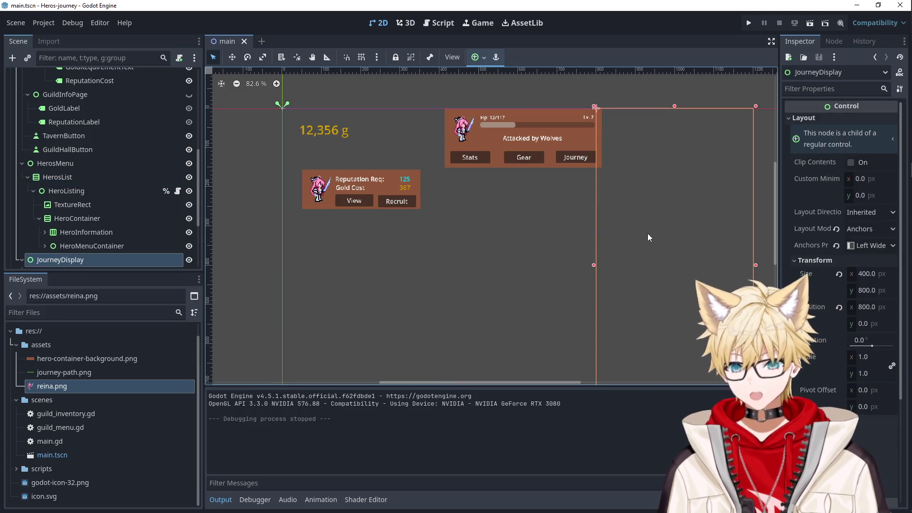
{"action": "scroll", "coordinate": [245, 278], "scroll_direction": "down", "scroll_amount": 2}
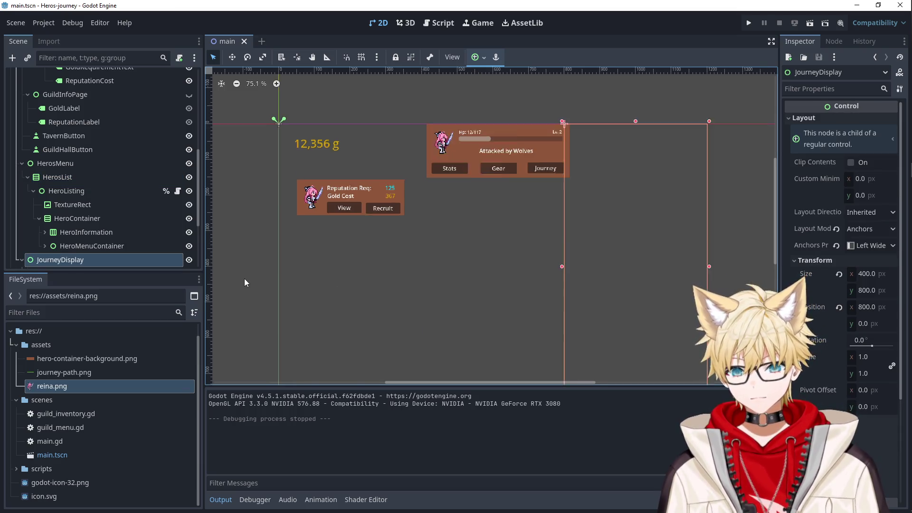
{"action": "left_click_drag", "start_coordinate": [244, 278], "coordinate": [239, 230]}
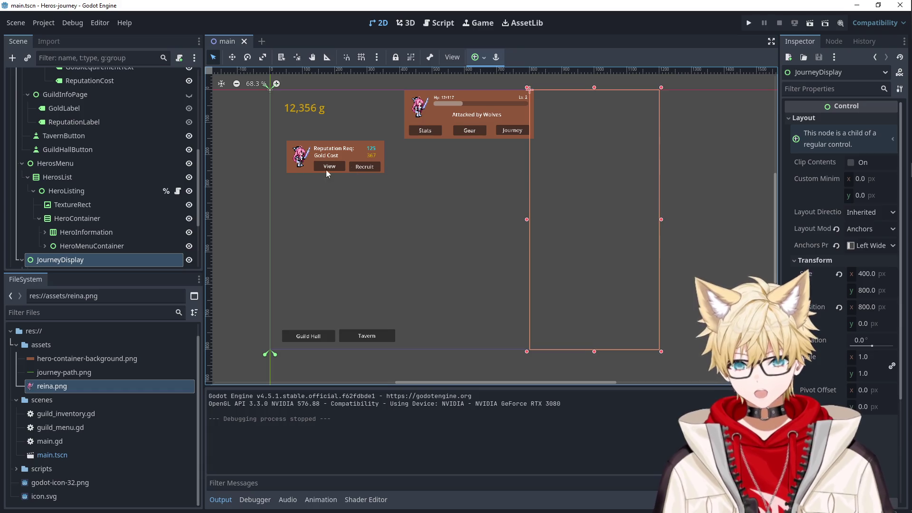
{"action": "mouse_move", "coordinate": [898, 140]}
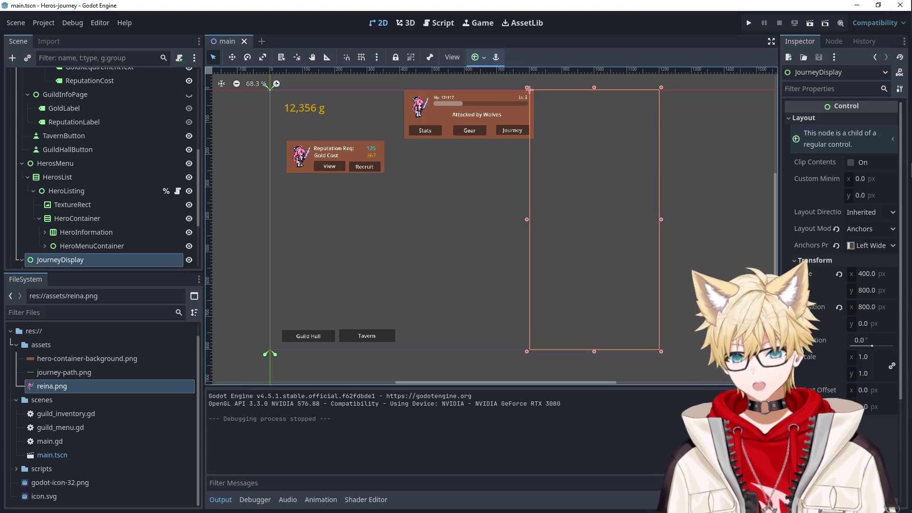
{"action": "scroll", "coordinate": [379, 298], "scroll_direction": "down", "scroll_amount": 2}
{"action": "scroll", "coordinate": [379, 298], "scroll_direction": "up", "scroll_amount": 3}
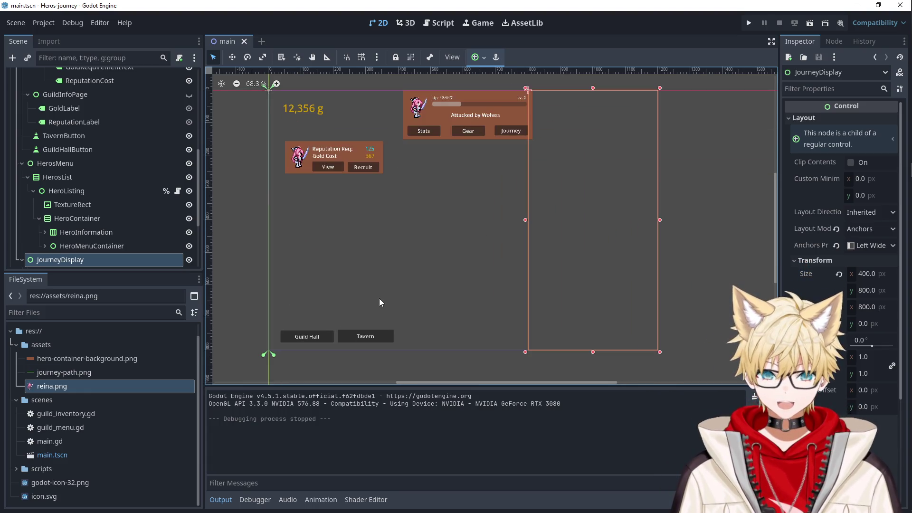
{"action": "left_click", "coordinate": [460, 243]}
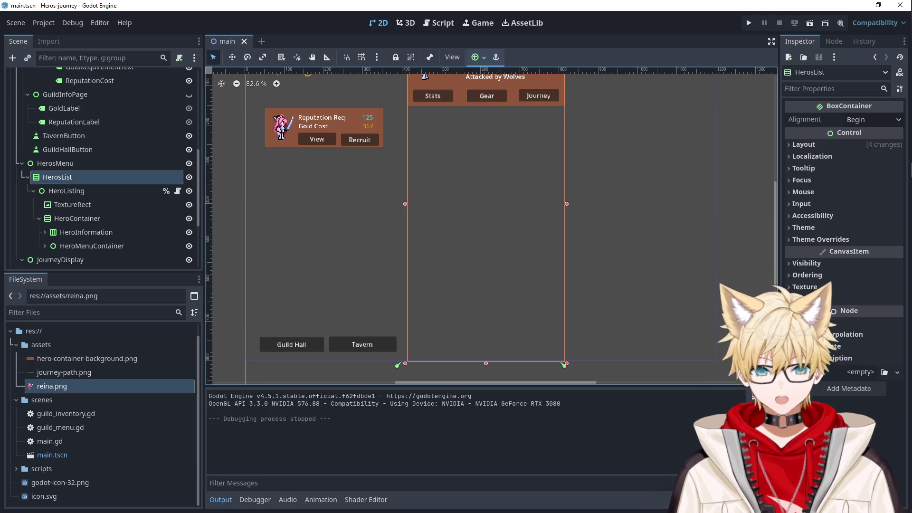
{"action": "left_click", "coordinate": [598, 238]}
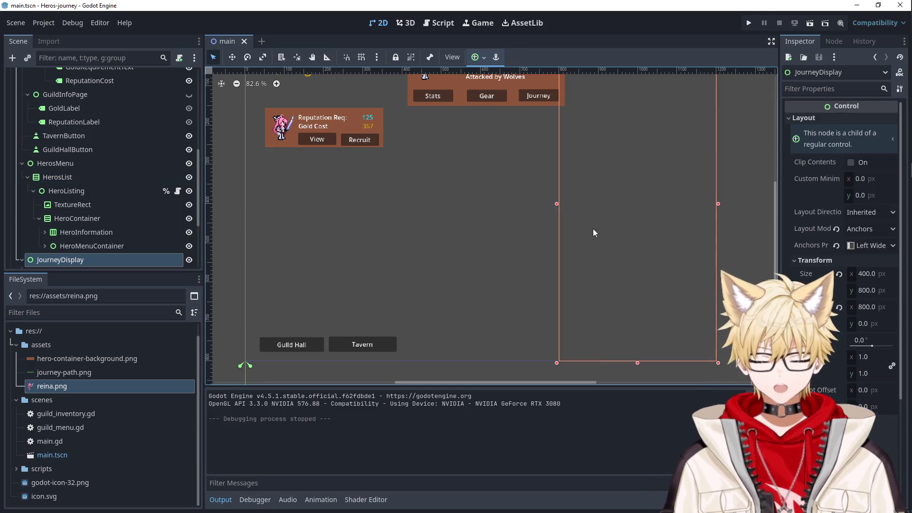
{"action": "left_click", "coordinate": [464, 258]}
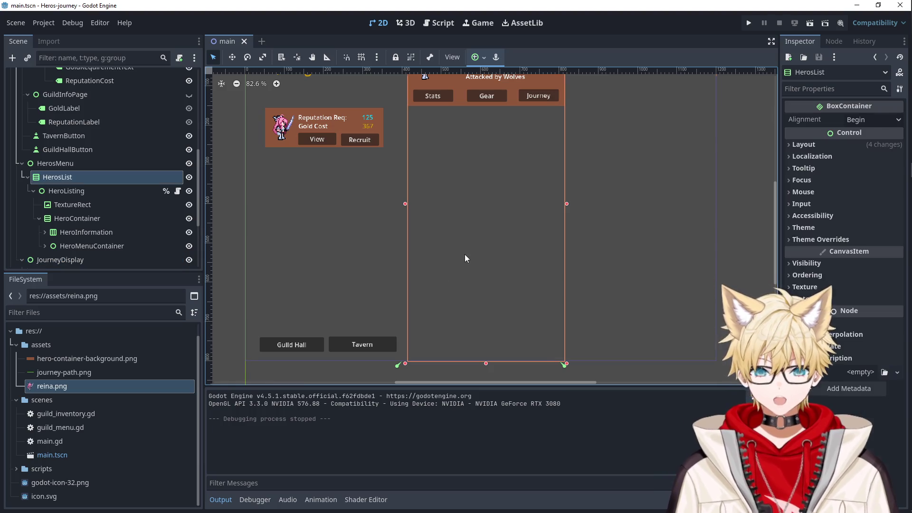
{"action": "scroll", "coordinate": [735, 183], "scroll_direction": "up", "scroll_amount": 3}
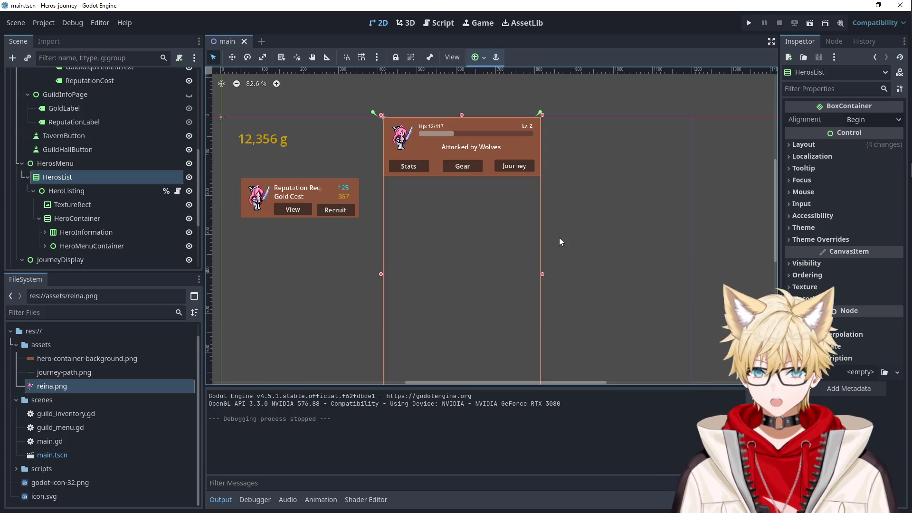
{"action": "left_click", "coordinate": [654, 183]}
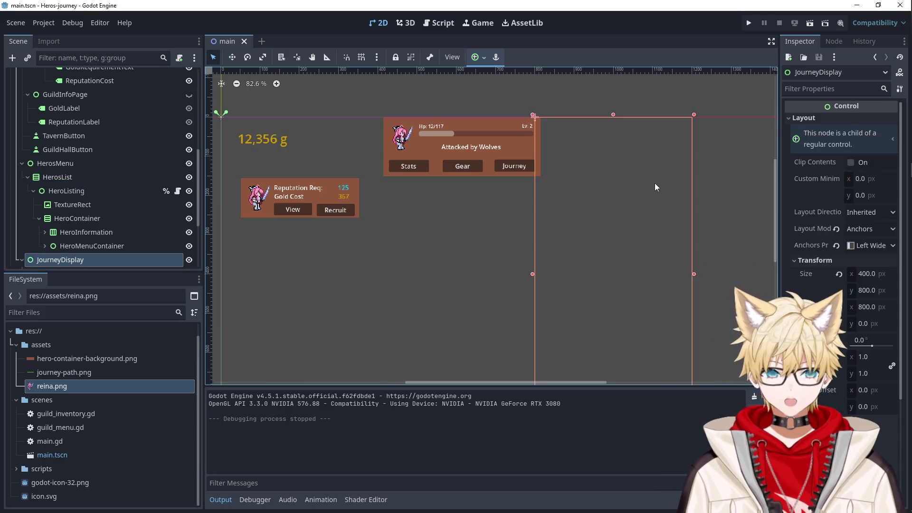
{"action": "left_click", "coordinate": [456, 232]}
{"action": "left_click", "coordinate": [348, 271]}
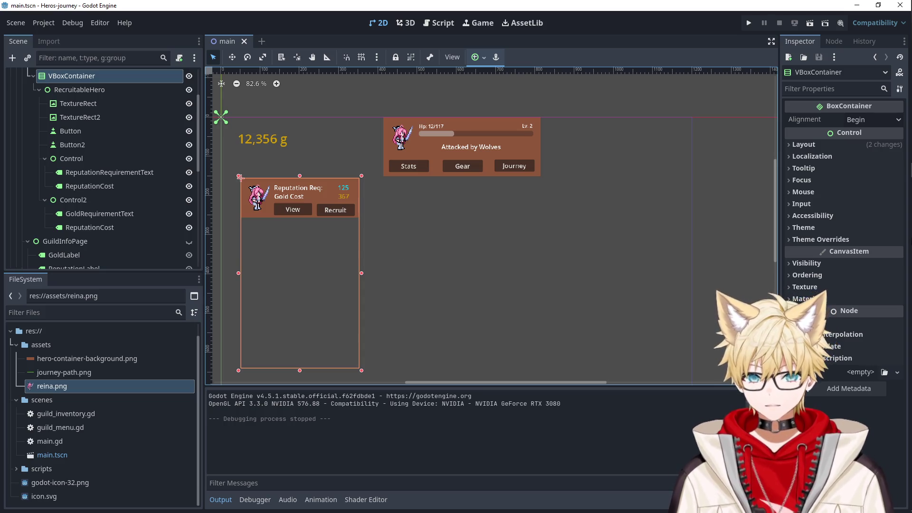
{"action": "mouse_move", "coordinate": [908, 52]}
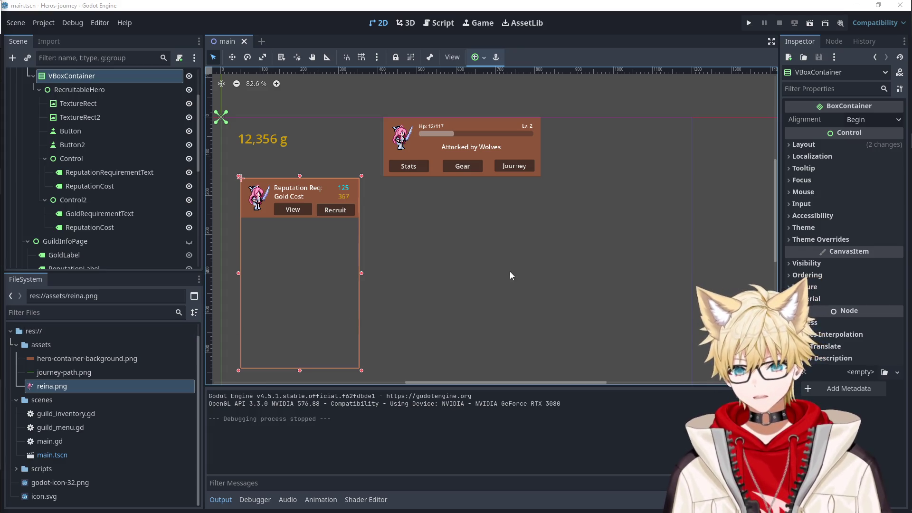
{"action": "left_click", "coordinate": [459, 236]}
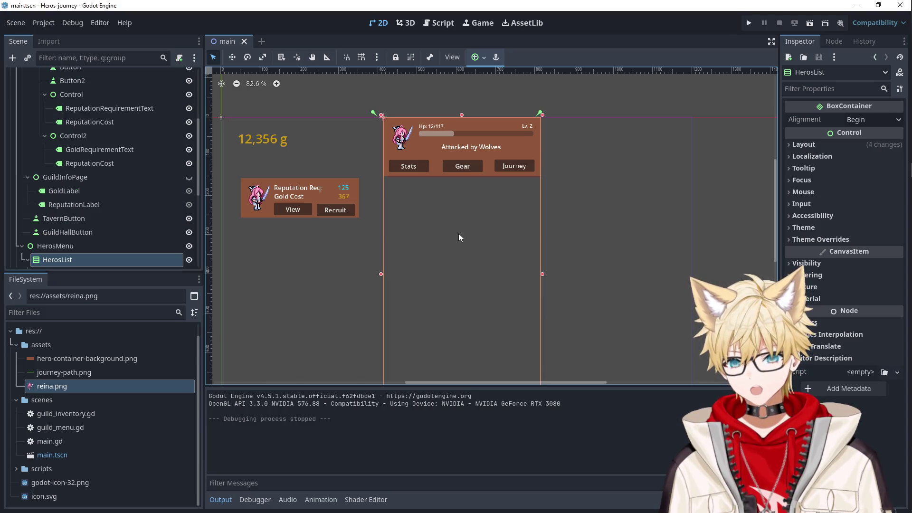
{"action": "left_click", "coordinate": [370, 327]}
{"action": "left_click", "coordinate": [434, 243]}
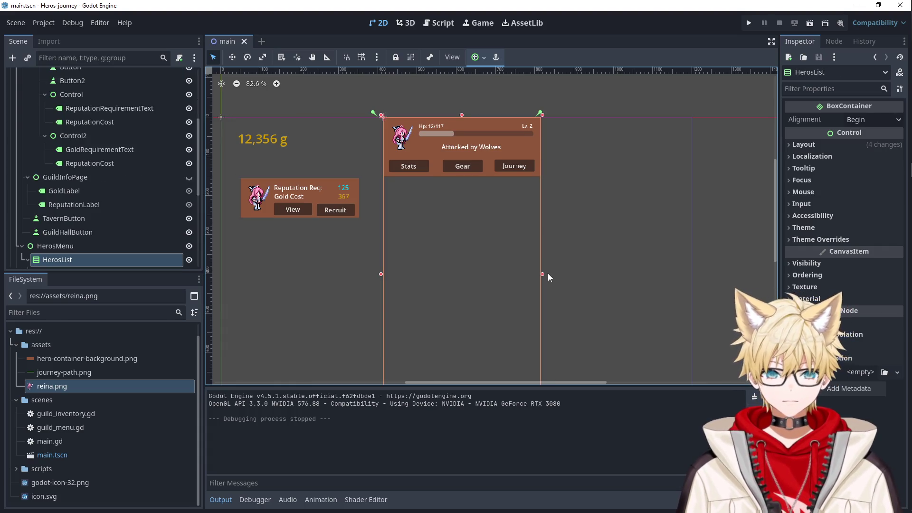
{"action": "left_click", "coordinate": [612, 261]}
{"action": "left_click", "coordinate": [501, 270]}
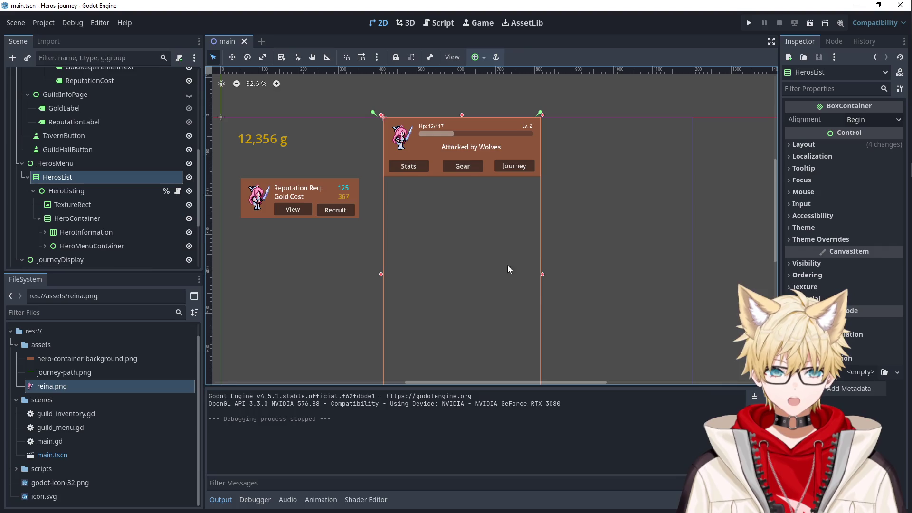
{"action": "left_click", "coordinate": [681, 141]}
{"action": "left_click", "coordinate": [326, 263]}
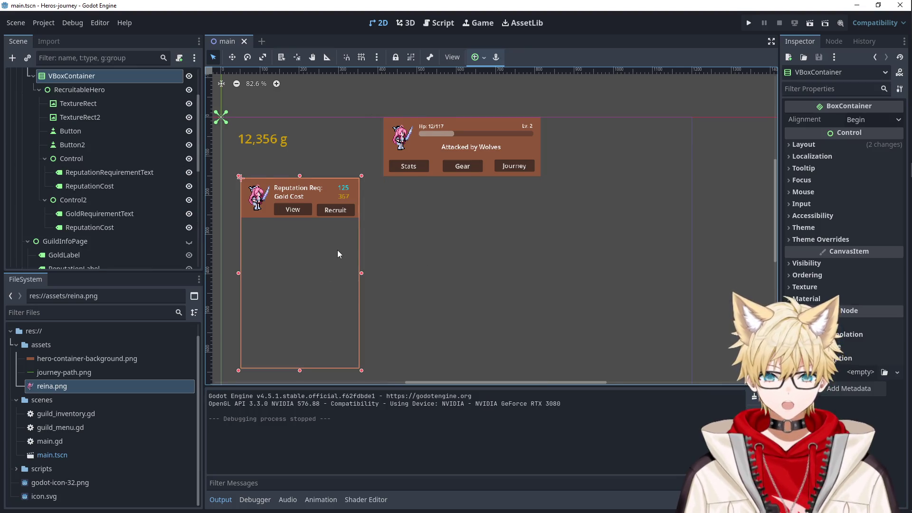
{"action": "scroll", "coordinate": [338, 250], "scroll_direction": "up", "scroll_amount": 7}
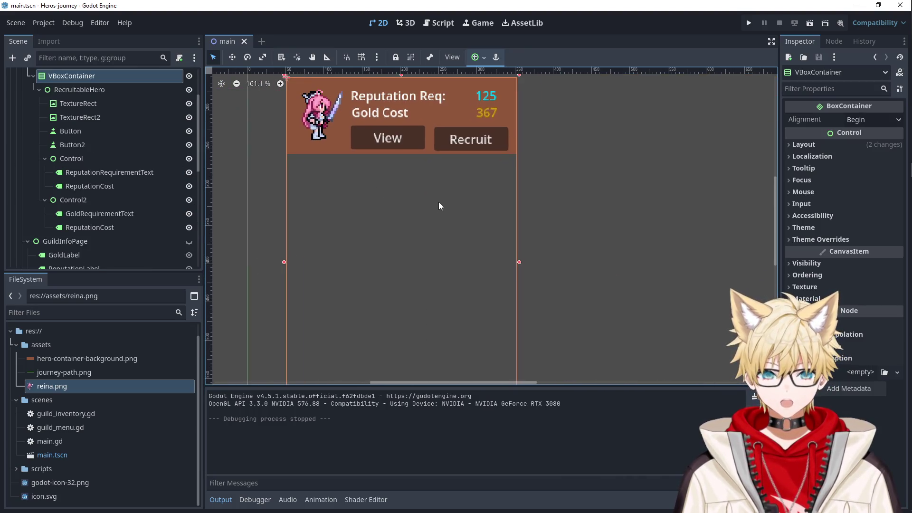
{"action": "left_click_drag", "start_coordinate": [439, 202], "coordinate": [438, 257]}
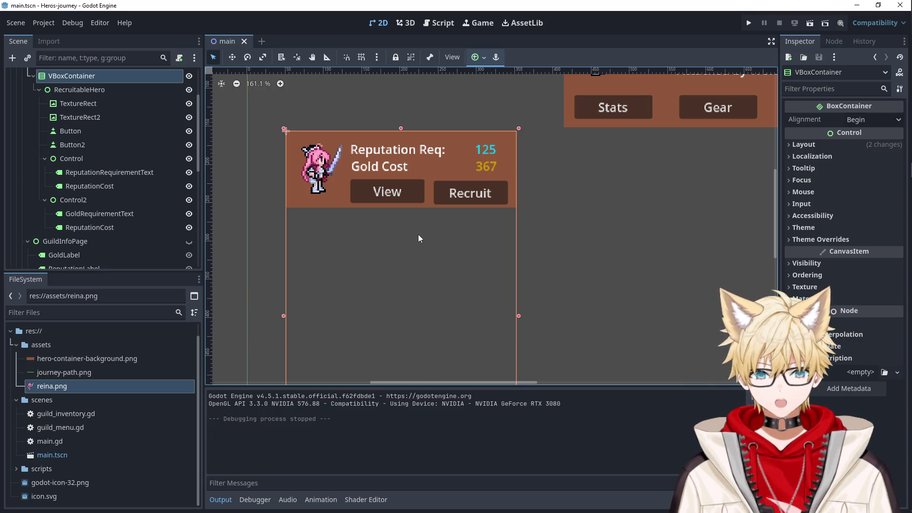
{"action": "scroll", "coordinate": [418, 235], "scroll_direction": "down", "scroll_amount": 5}
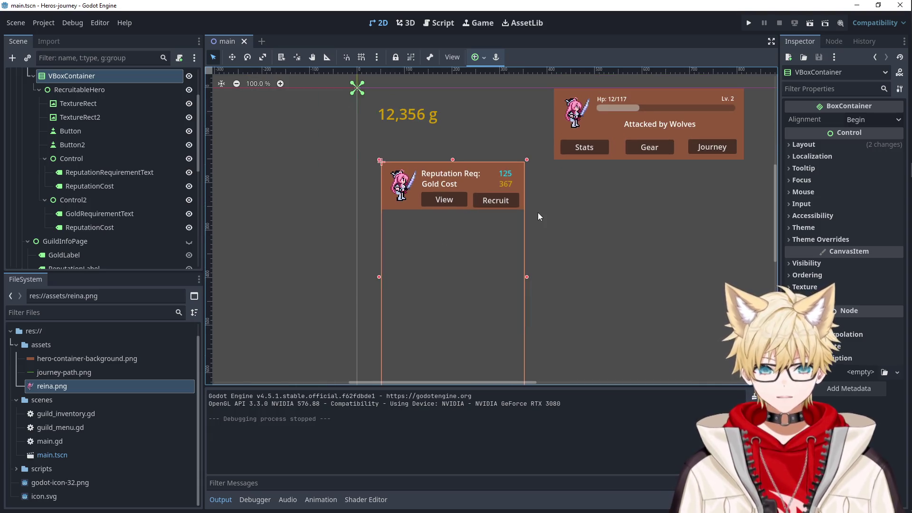
{"action": "scroll", "coordinate": [386, 246], "scroll_direction": "down", "scroll_amount": 3}
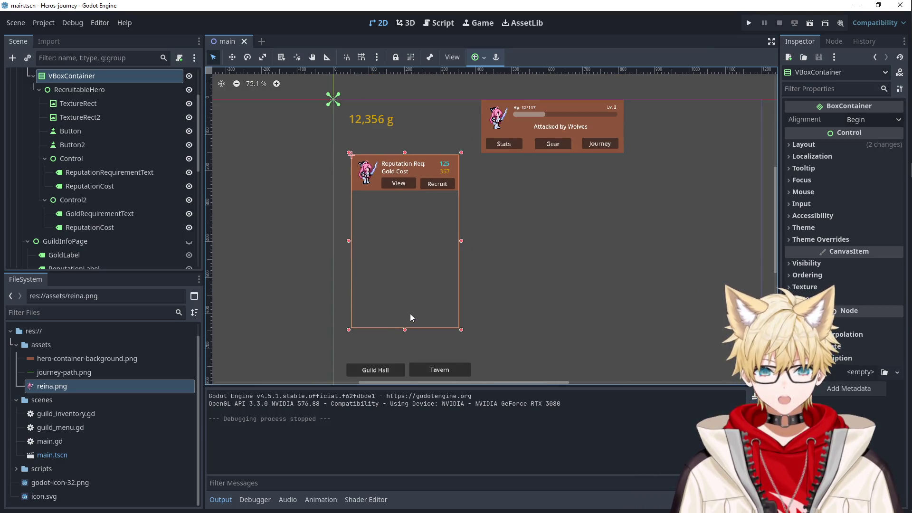
{"action": "scroll", "coordinate": [398, 301], "scroll_direction": "up", "scroll_amount": 4}
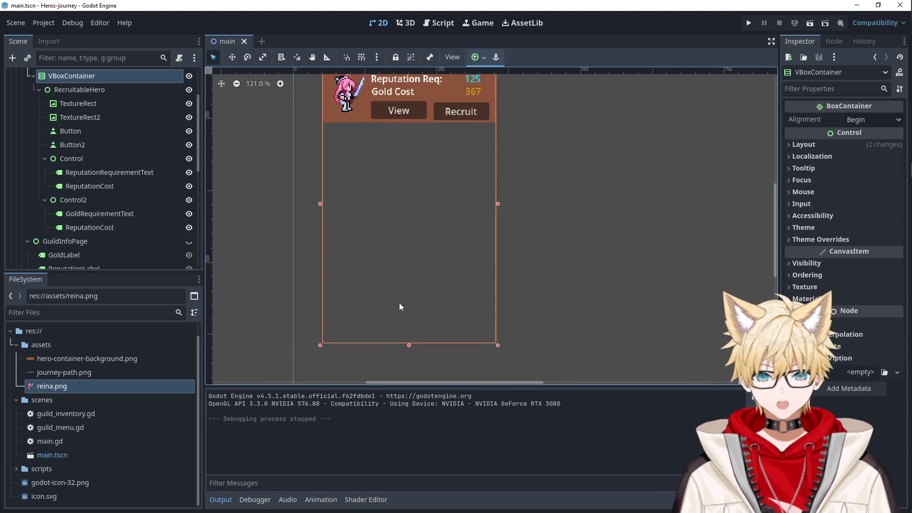
{"action": "scroll", "coordinate": [425, 275], "scroll_direction": "down", "scroll_amount": 3}
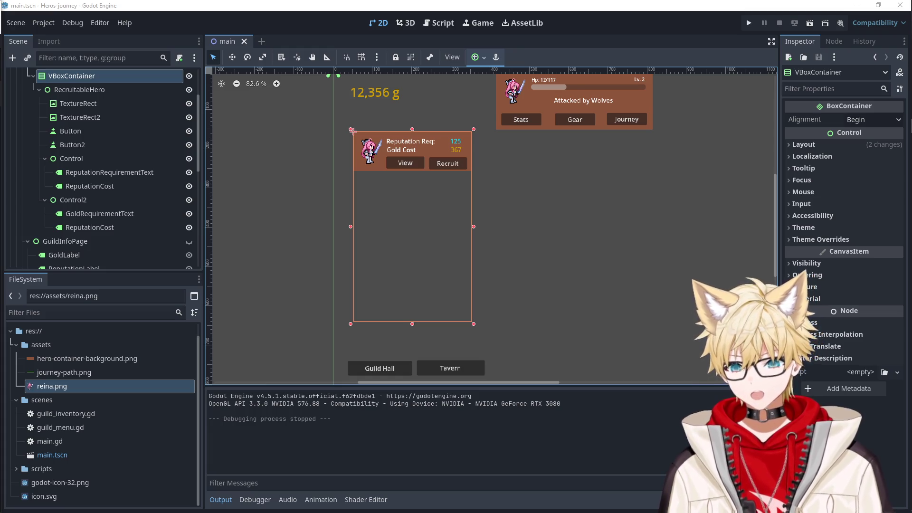
- Select the HerosList container and the recruit panel's VBoxContainer on the canvas
{"action": "left_click", "coordinate": [575, 221]}
{"action": "left_click", "coordinate": [454, 222]}
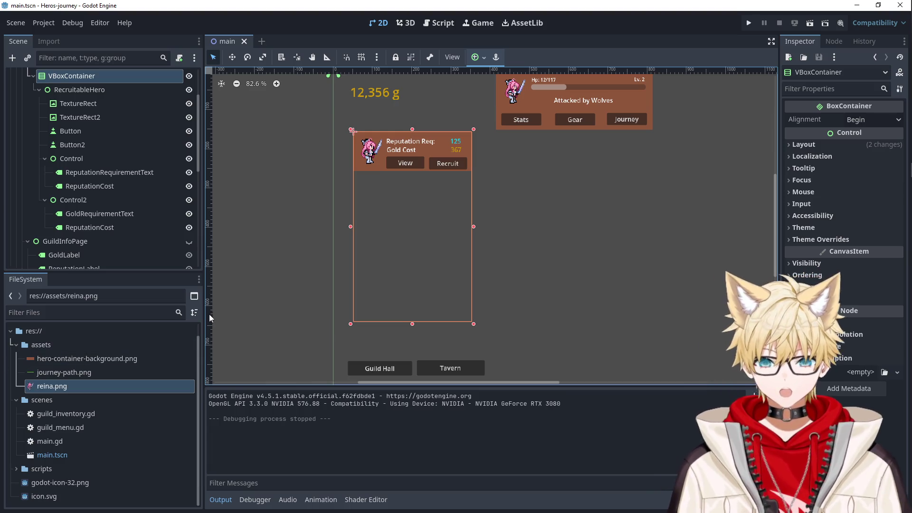
{"action": "left_click", "coordinate": [577, 226]}
{"action": "left_click", "coordinate": [428, 236]}
{"action": "left_click", "coordinate": [521, 241]}
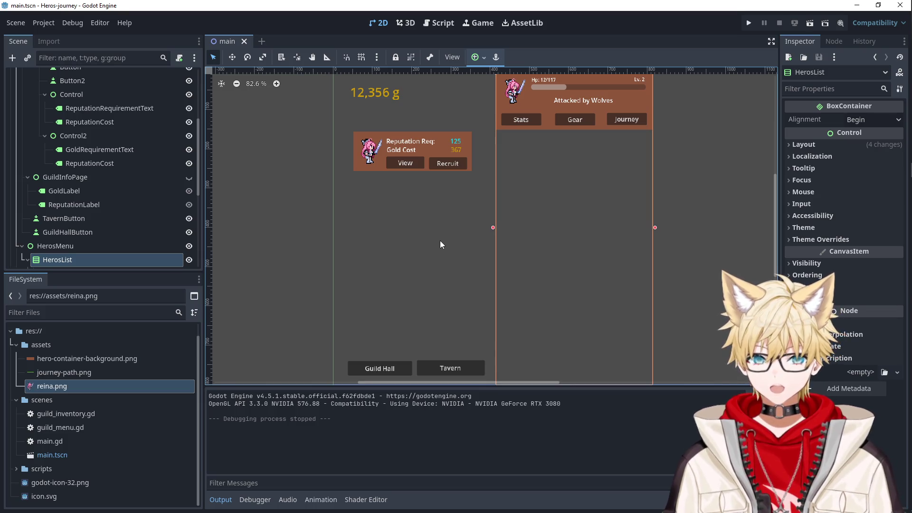
{"action": "left_click", "coordinate": [438, 246]}
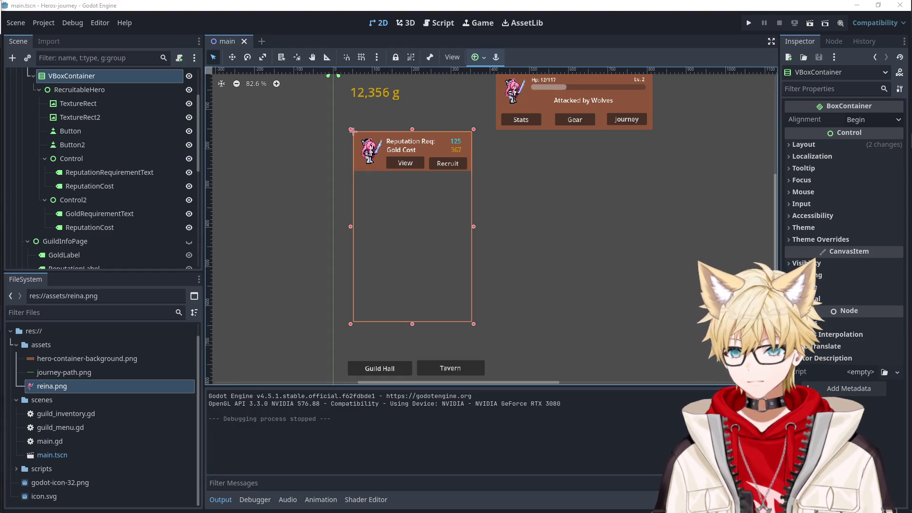
- Switch to the Capyvarias Steam store page in the browser
{"action": "key", "text": "alt+Tab"}
{"action": "scroll", "coordinate": [304, 189], "scroll_direction": "down", "scroll_amount": 5}
{"action": "scroll", "coordinate": [303, 189], "scroll_direction": "up", "scroll_amount": 2}
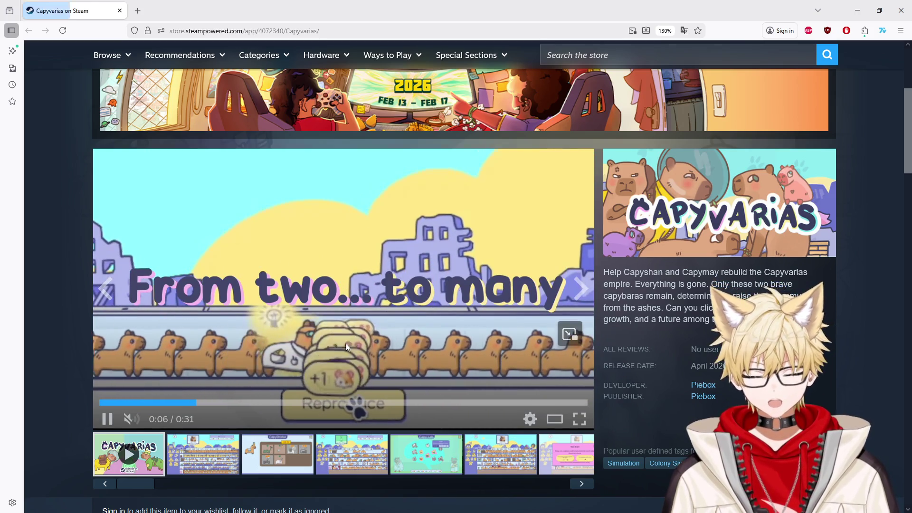
- Browse the Capyvarias screenshots, including the Day 45 report, Day 44 and New Event popup
{"action": "left_click", "coordinate": [296, 448]}
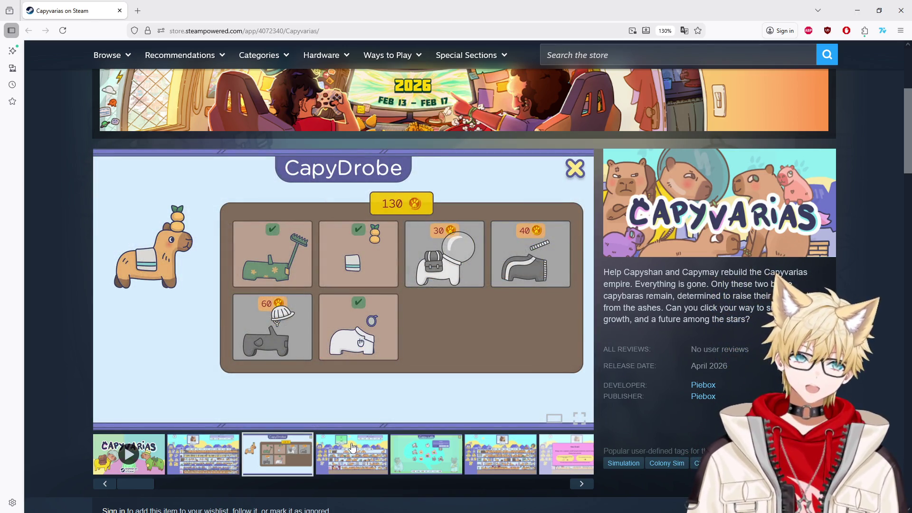
{"action": "left_click", "coordinate": [352, 449]}
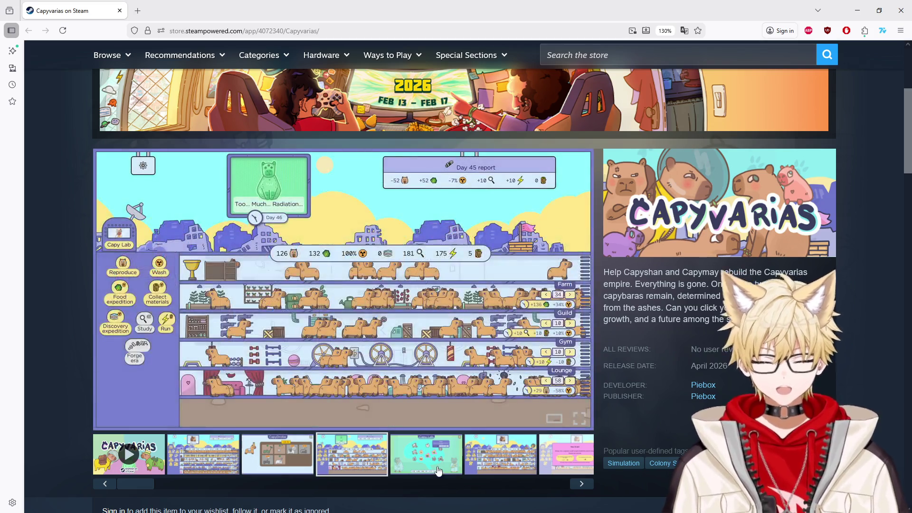
{"action": "left_click", "coordinate": [438, 471]}
{"action": "left_click", "coordinate": [495, 460]}
{"action": "scroll", "coordinate": [545, 456], "scroll_direction": "down", "scroll_amount": 2}
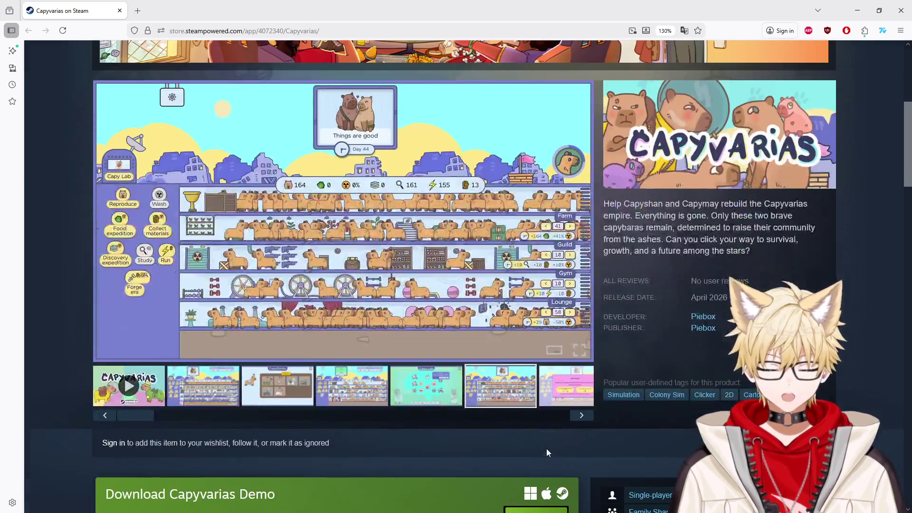
{"action": "left_click", "coordinate": [576, 397]}
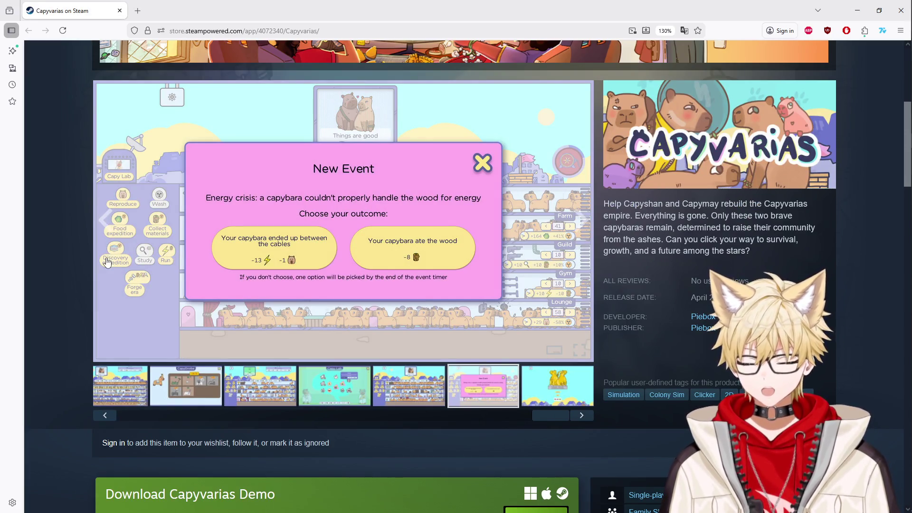
- Try adding Capyvarias to the wishlist and dismiss the login-required notice
{"action": "scroll", "coordinate": [428, 345], "scroll_direction": "down", "scroll_amount": 4}
{"action": "scroll", "coordinate": [465, 338], "scroll_direction": "down", "scroll_amount": 1}
{"action": "left_click", "coordinate": [495, 344]}
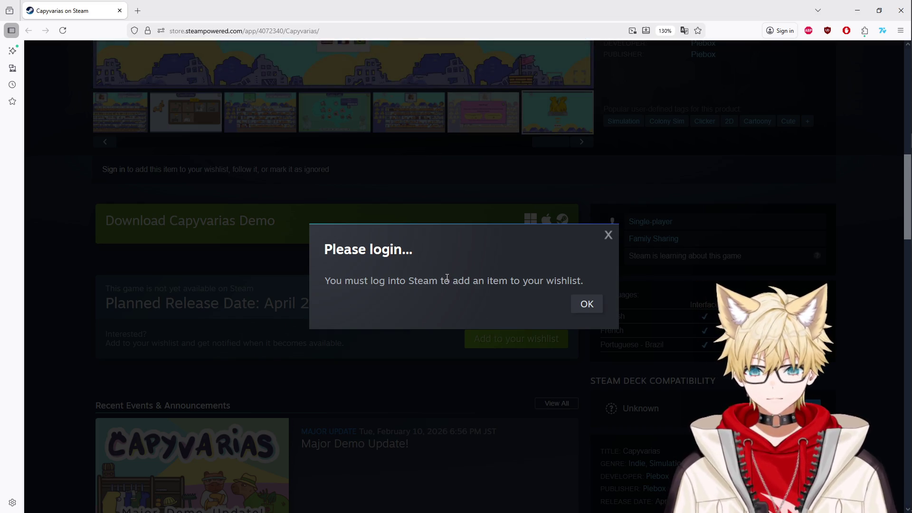
{"action": "left_click", "coordinate": [586, 304]}
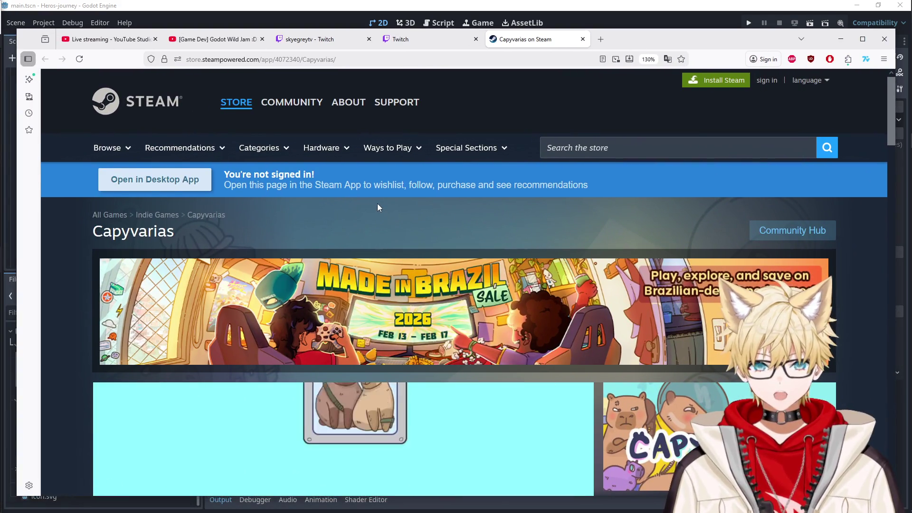
- Open Capyvarias in the Steam desktop client and add it to the wishlist
{"action": "left_click", "coordinate": [155, 179]}
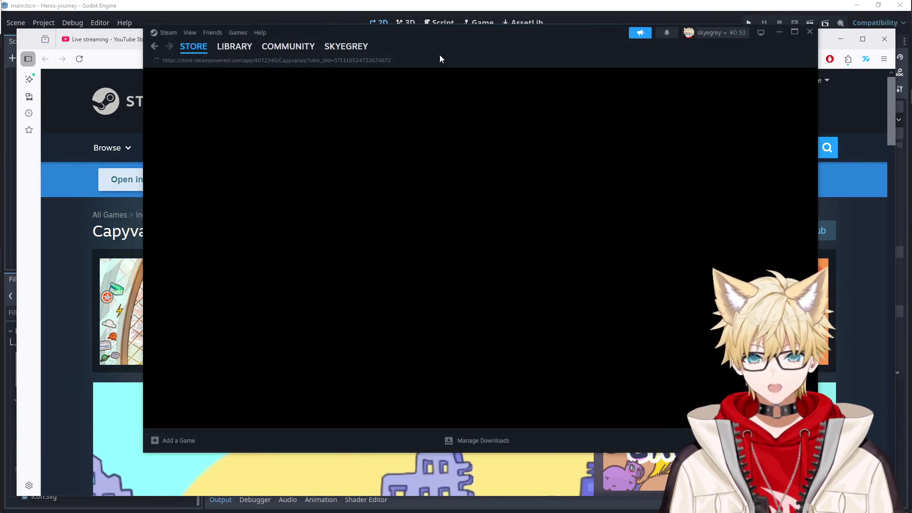
{"action": "scroll", "coordinate": [503, 229], "scroll_direction": "down", "scroll_amount": 5}
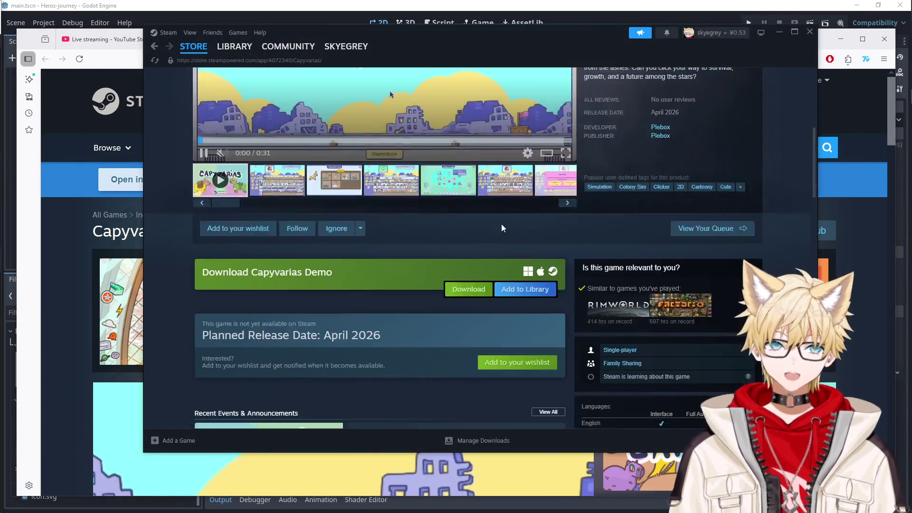
{"action": "scroll", "coordinate": [502, 227], "scroll_direction": "down", "scroll_amount": 2}
{"action": "left_click", "coordinate": [516, 268]}
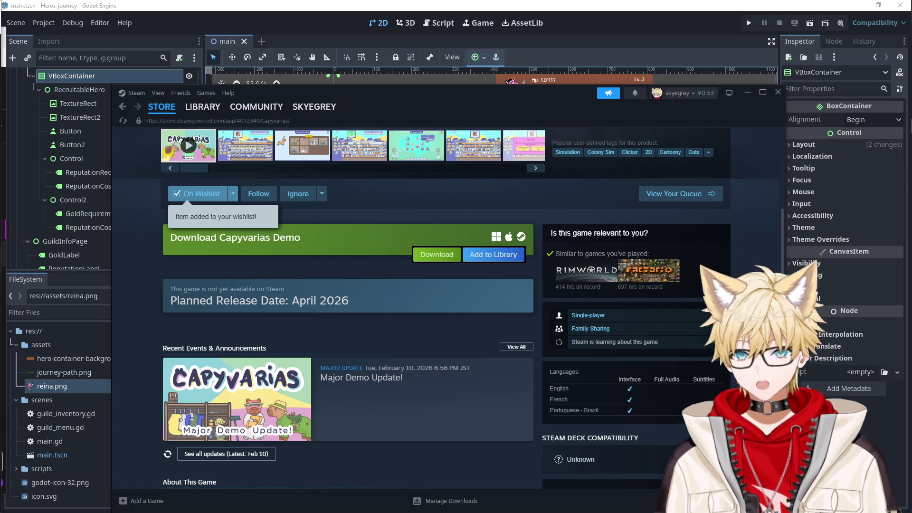
- Watch the Capyvarias trailer, rewinding it, raising the volume to about three quarters, and pausing and resuming
{"action": "scroll", "coordinate": [445, 315], "scroll_direction": "up", "scroll_amount": 6}
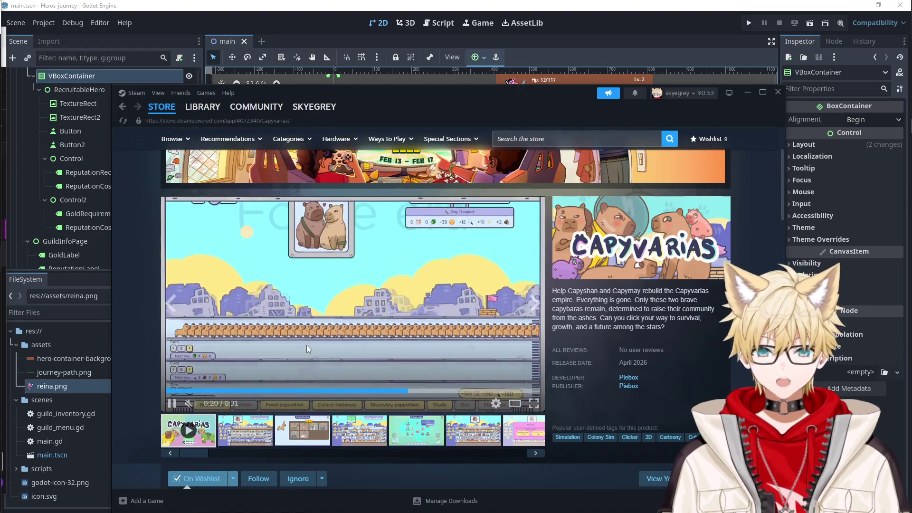
{"action": "left_click", "coordinate": [205, 396]}
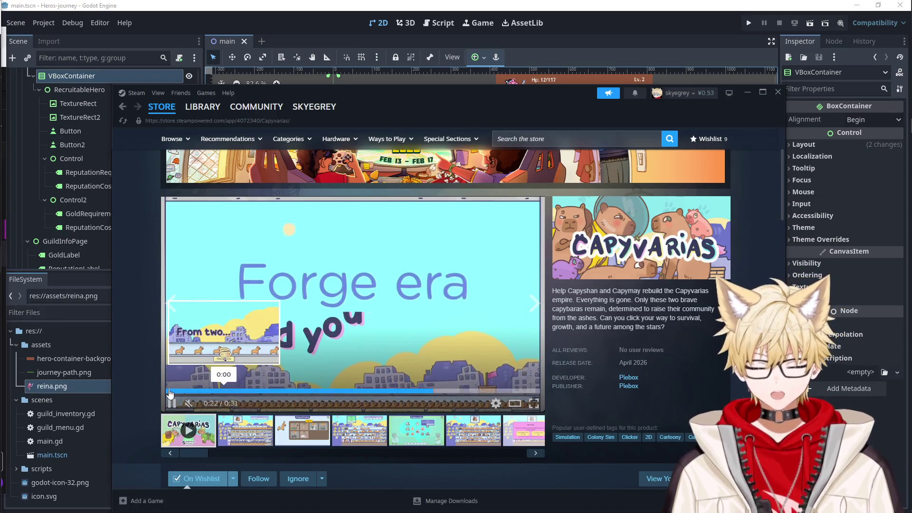
{"action": "mouse_move", "coordinate": [892, 125]}
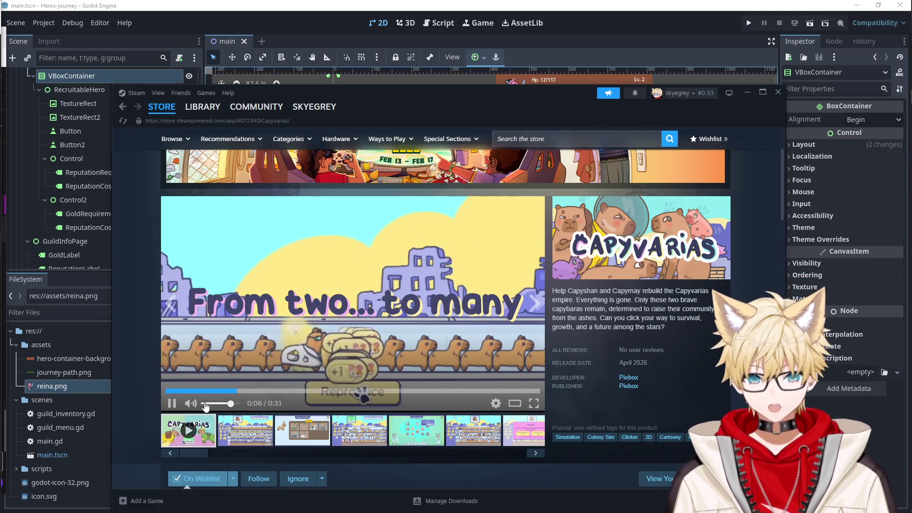
{"action": "left_click_drag", "start_coordinate": [204, 404], "coordinate": [229, 403]}
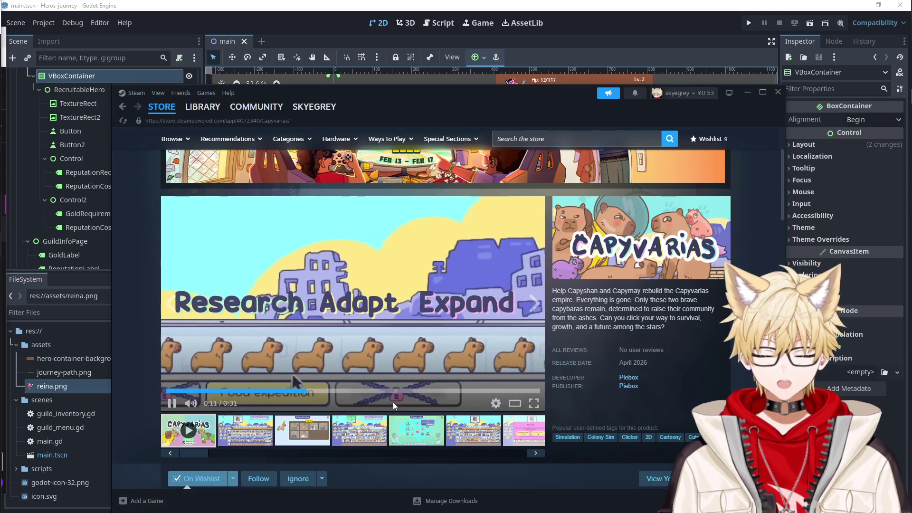
{"action": "left_click", "coordinate": [170, 404]}
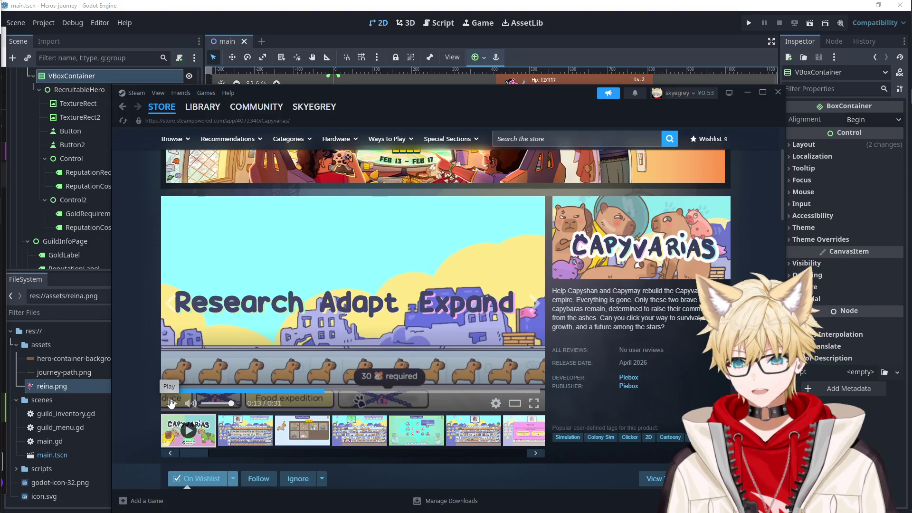
{"action": "left_click", "coordinate": [171, 404]}
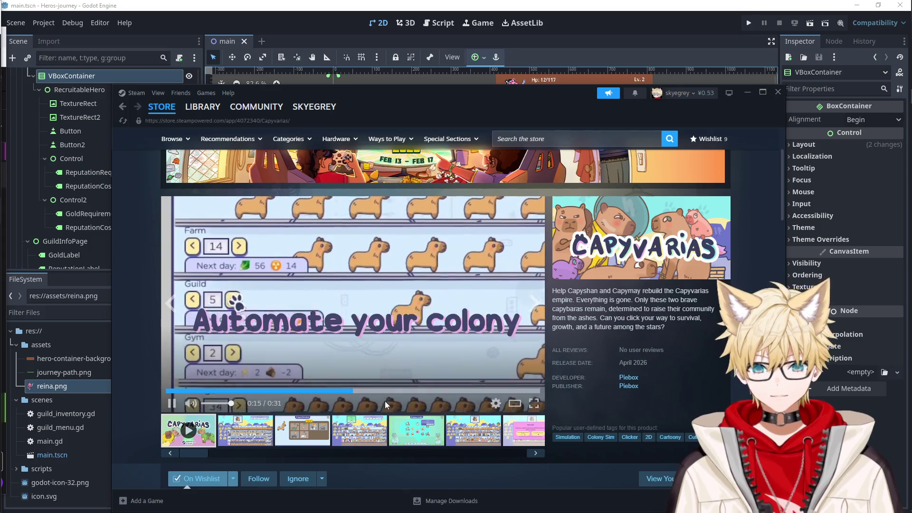
{"action": "left_click", "coordinate": [173, 406]}
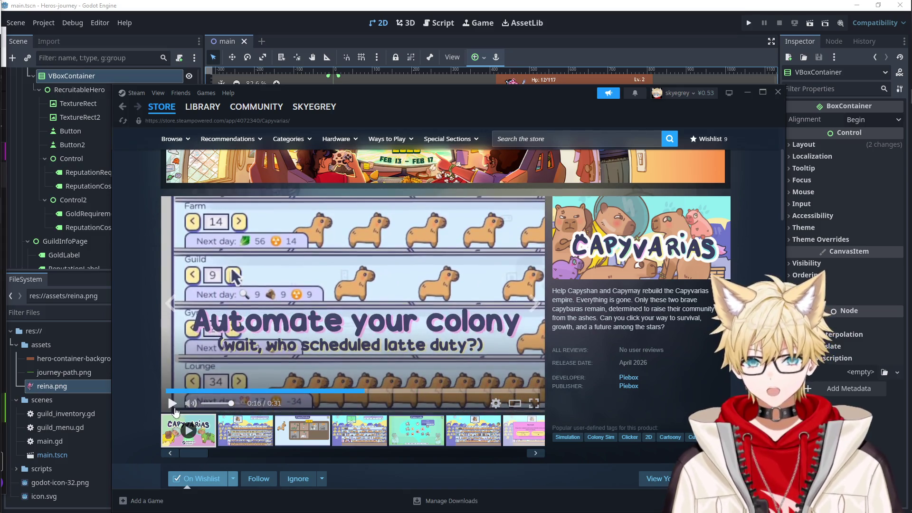
{"action": "left_click", "coordinate": [268, 297]}
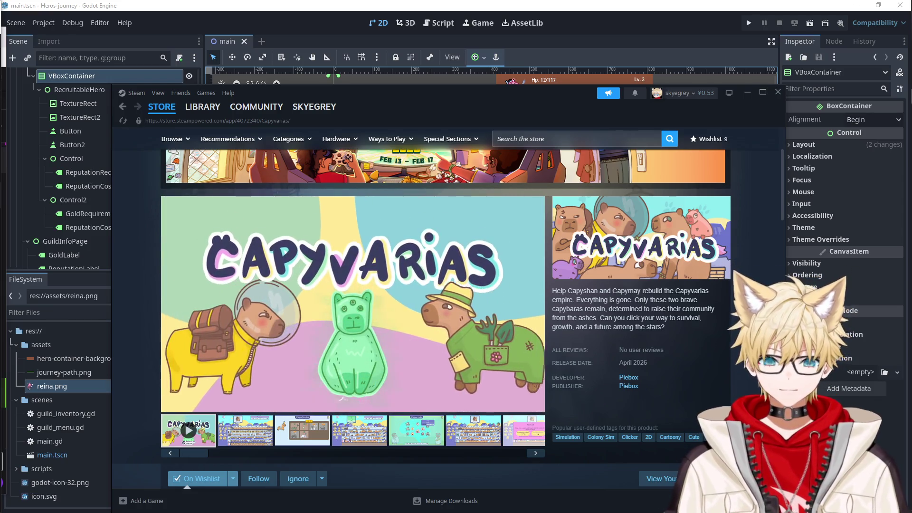
{"action": "scroll", "coordinate": [403, 312], "scroll_direction": "down", "scroll_amount": 4}
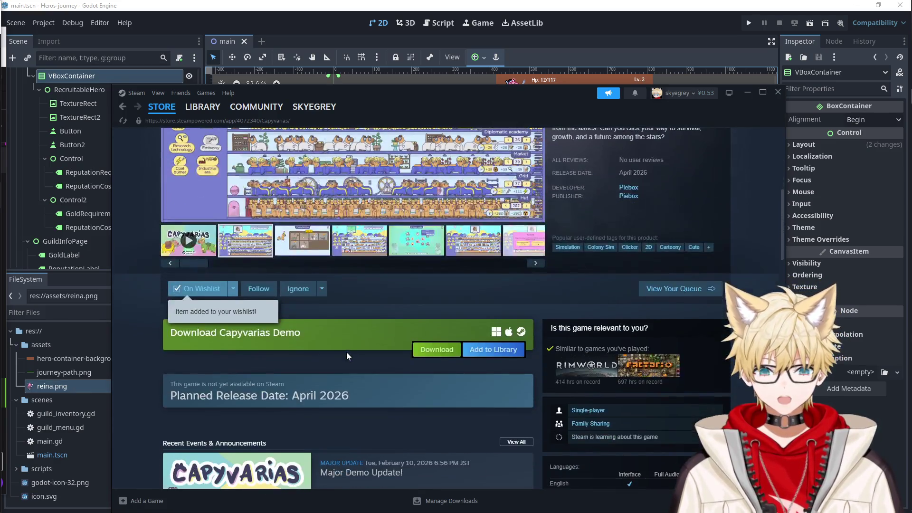
{"action": "scroll", "coordinate": [348, 347], "scroll_direction": "down", "scroll_amount": 1}
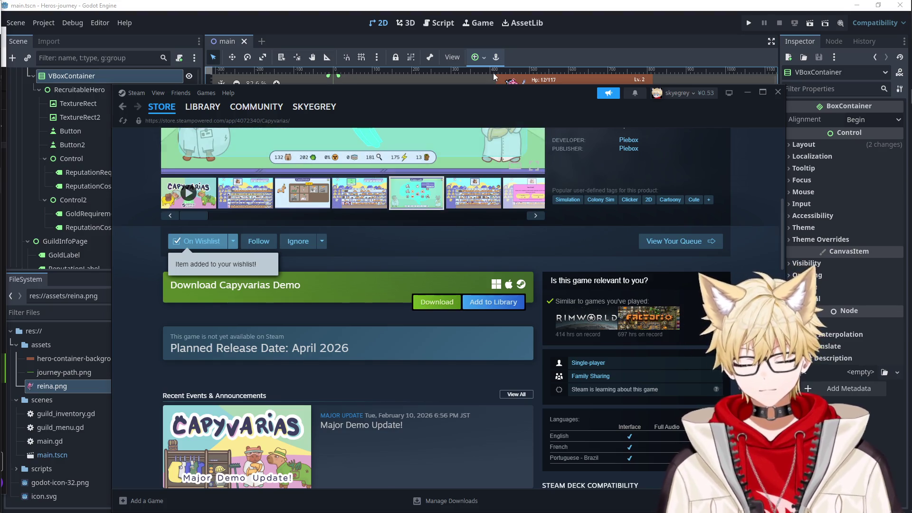
- Minimize Steam, inspect the HerosList and JourneyDisplay nodes, then clear the selection on the canvas
{"action": "left_click", "coordinate": [748, 94]}
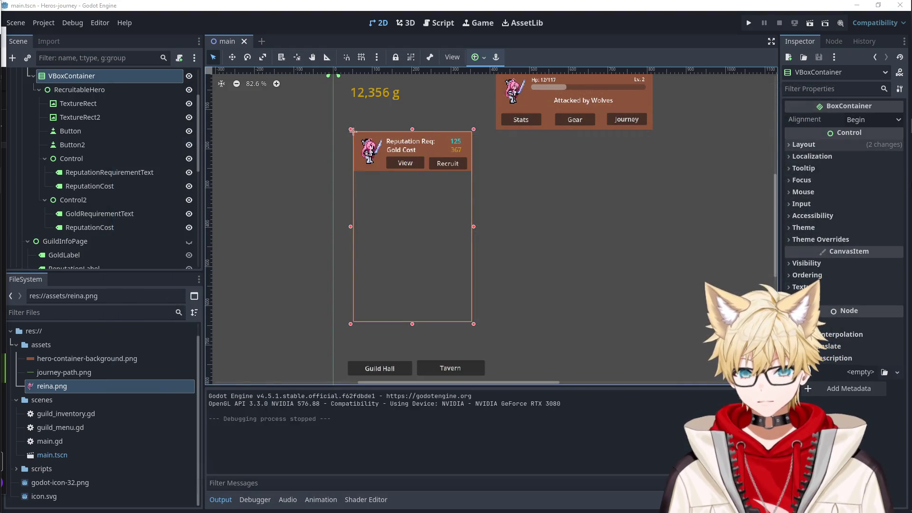
{"action": "mouse_move", "coordinate": [907, 203]}
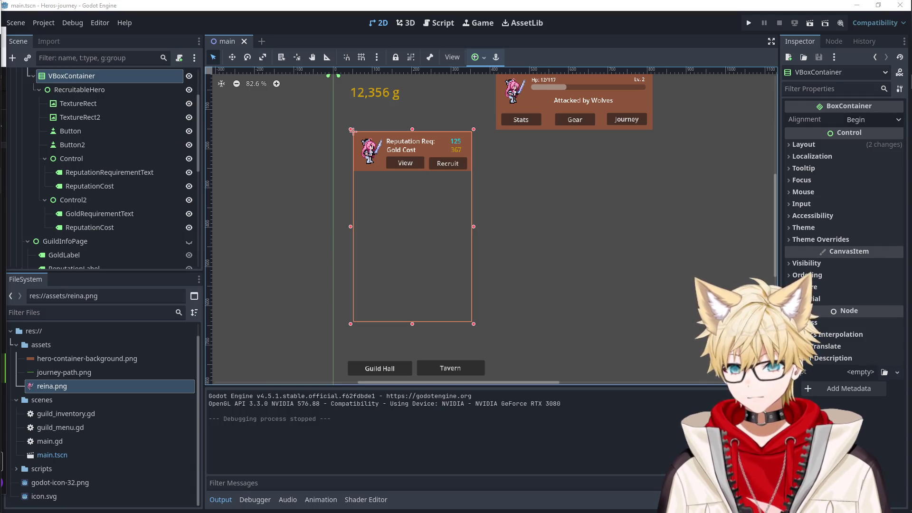
{"action": "left_click", "coordinate": [537, 246]}
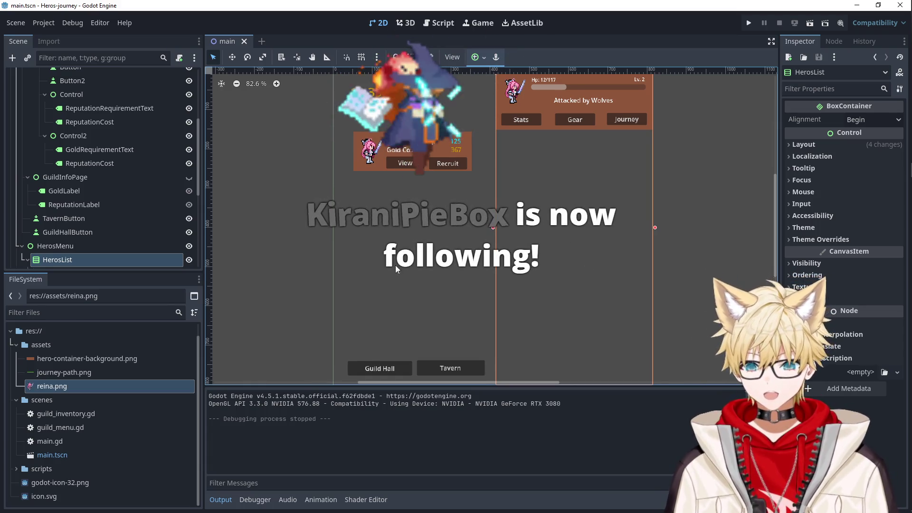
{"action": "left_click", "coordinate": [374, 264]}
{"action": "left_click", "coordinate": [642, 203]}
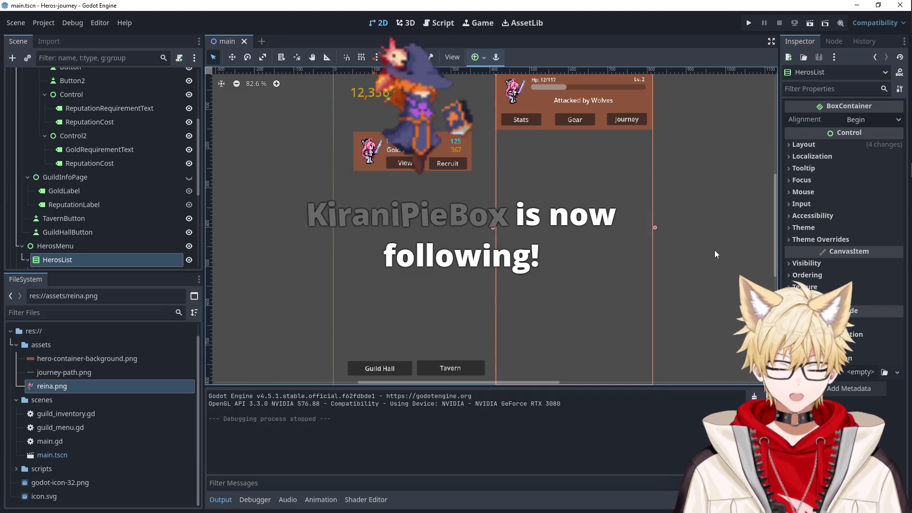
{"action": "left_click", "coordinate": [292, 210]}
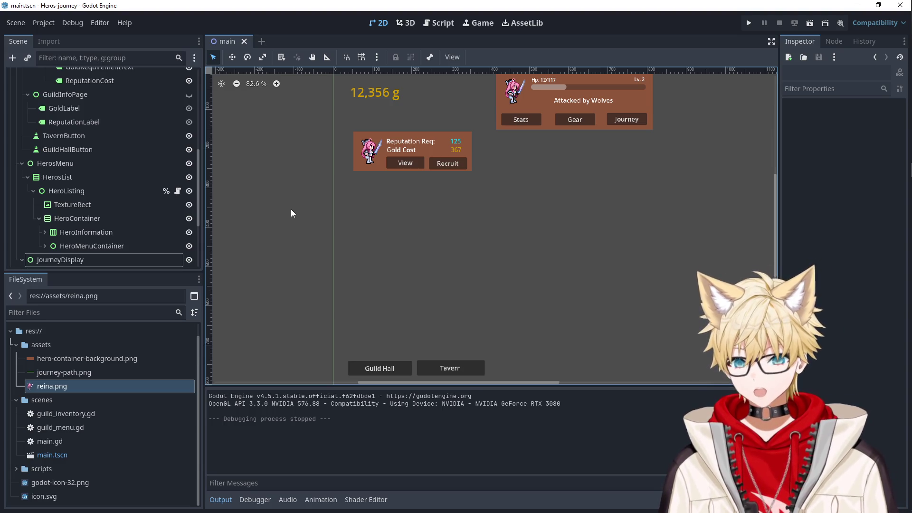
{"action": "left_click", "coordinate": [749, 23]}
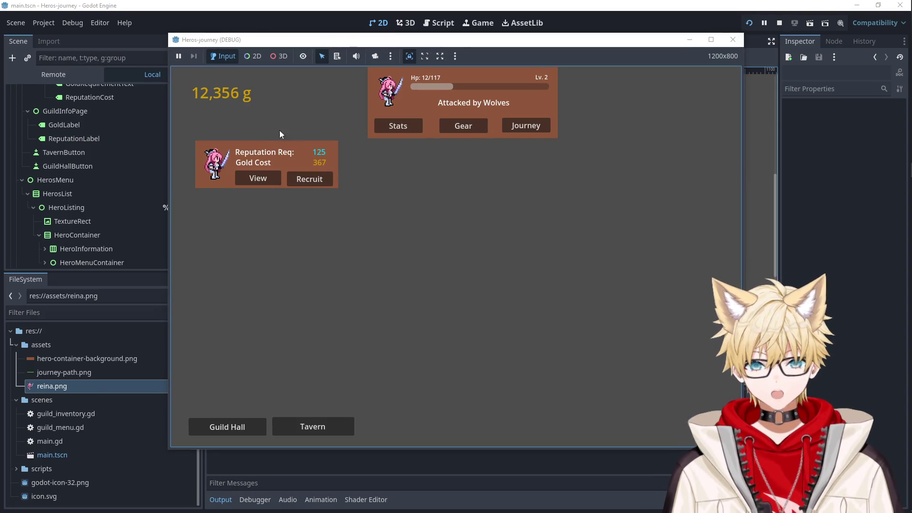
{"action": "left_click", "coordinate": [227, 427]}
{"action": "left_click", "coordinate": [312, 427]}
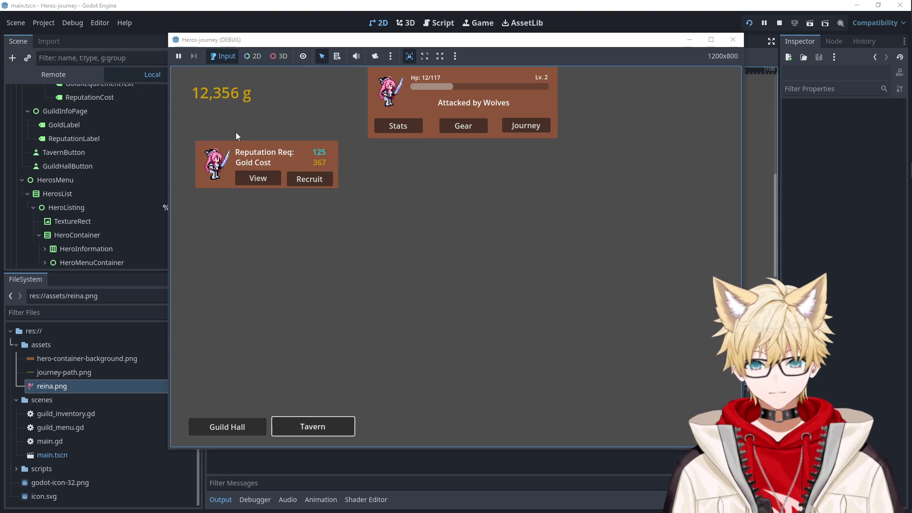
{"action": "left_click", "coordinate": [313, 183]}
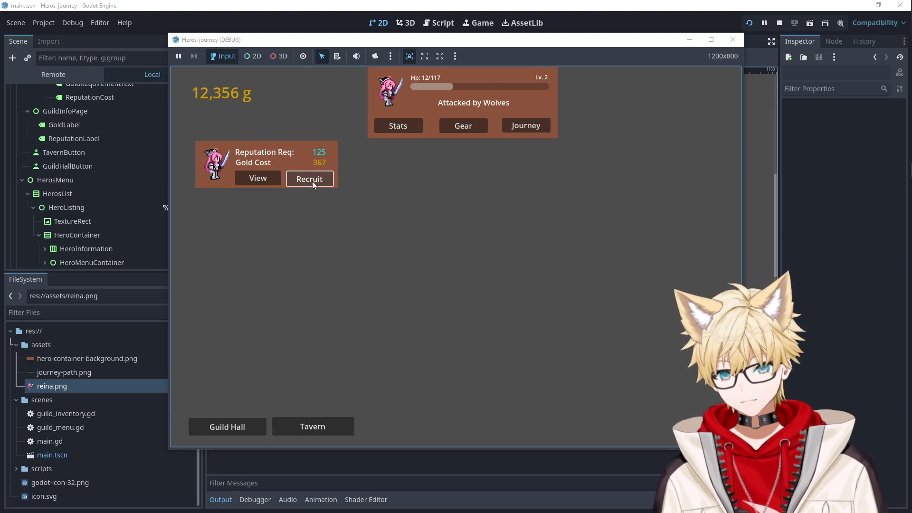
{"action": "left_click", "coordinate": [463, 126]}
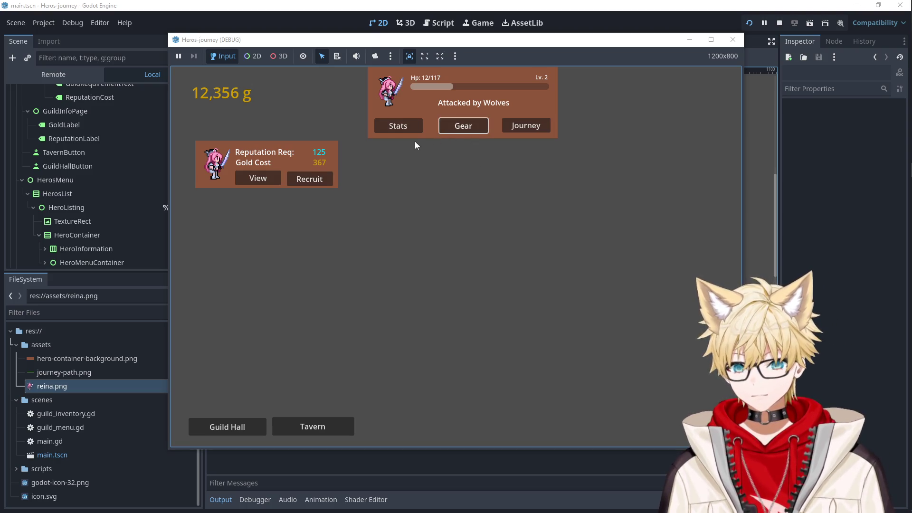
{"action": "left_click", "coordinate": [409, 130]}
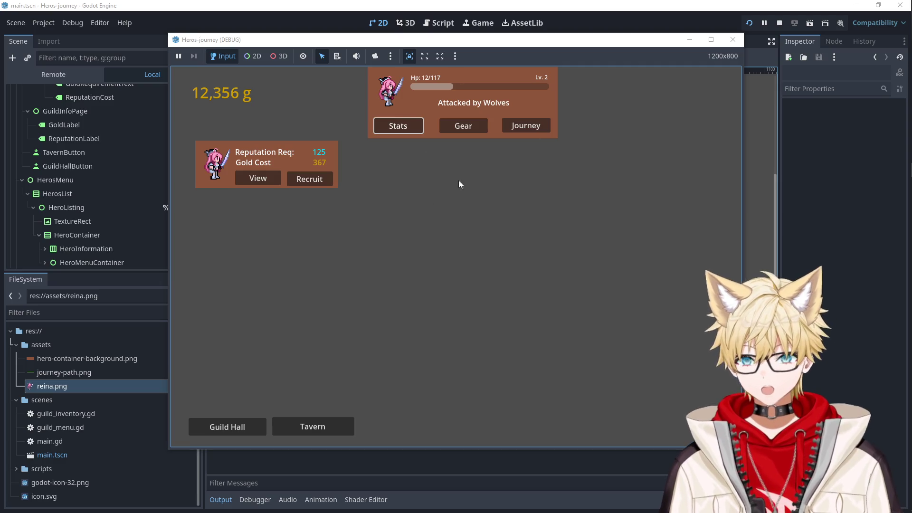
{"action": "left_click", "coordinate": [533, 127]}
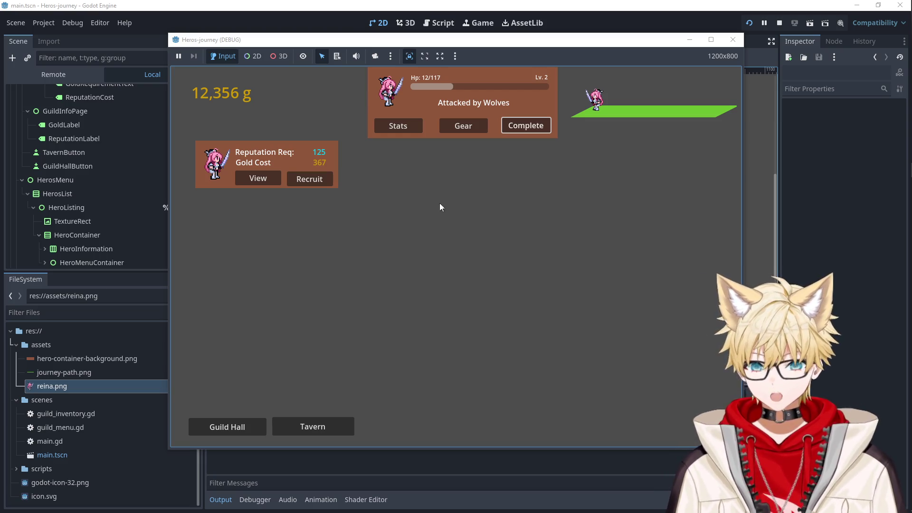
{"action": "left_click", "coordinate": [514, 126]}
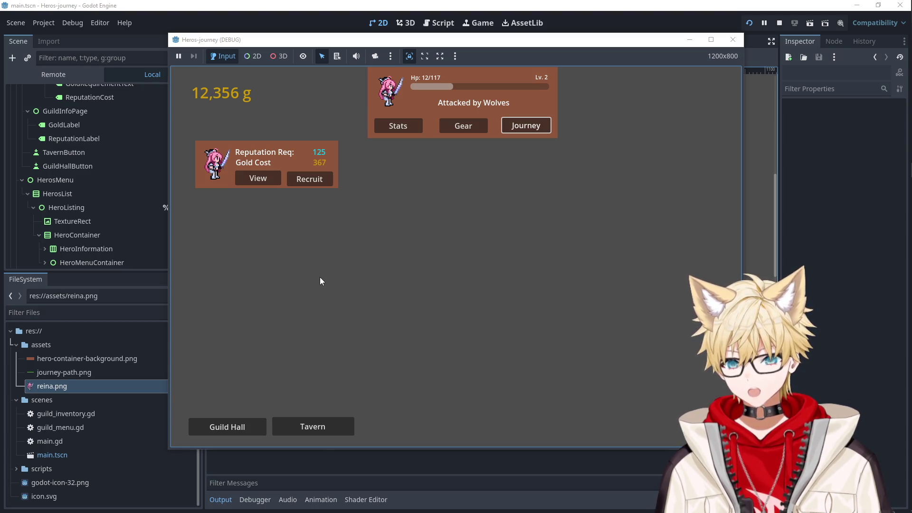
{"action": "left_click", "coordinate": [733, 39]}
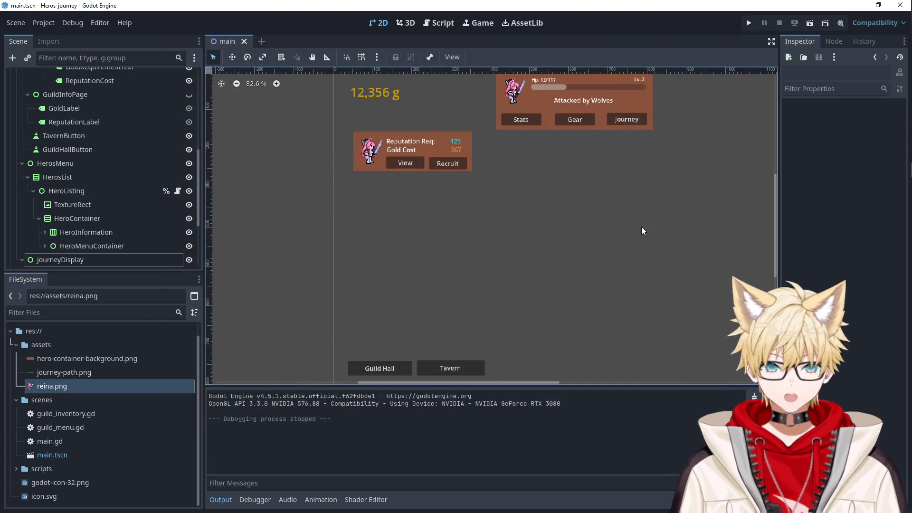
{"action": "left_click", "coordinate": [642, 227]}
{"action": "left_click", "coordinate": [423, 251]}
{"action": "left_click", "coordinate": [312, 268]}
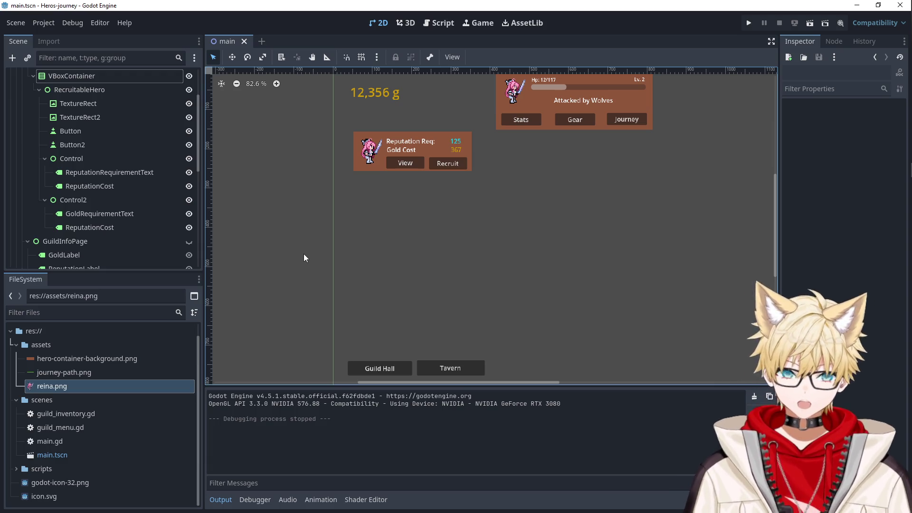
{"action": "left_click", "coordinate": [431, 238]}
{"action": "left_click", "coordinate": [550, 233]}
{"action": "left_click", "coordinate": [455, 244]}
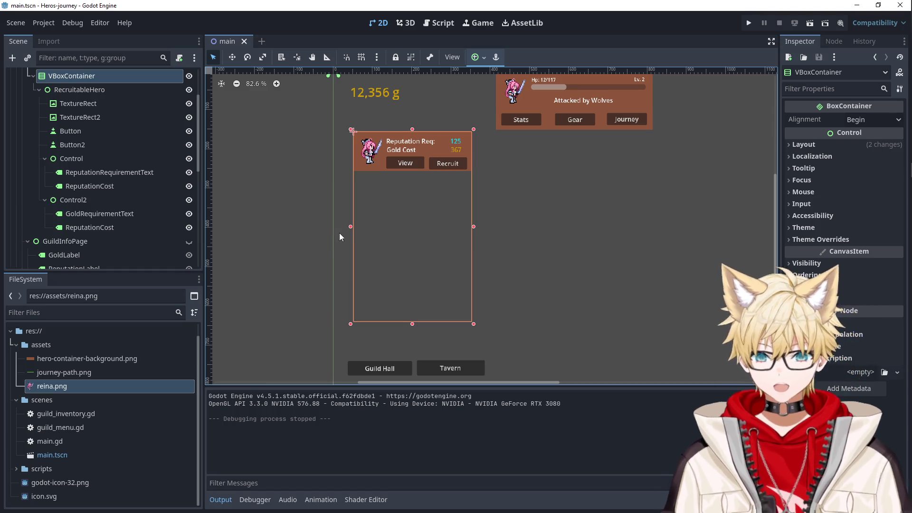
{"action": "left_click", "coordinate": [301, 227]}
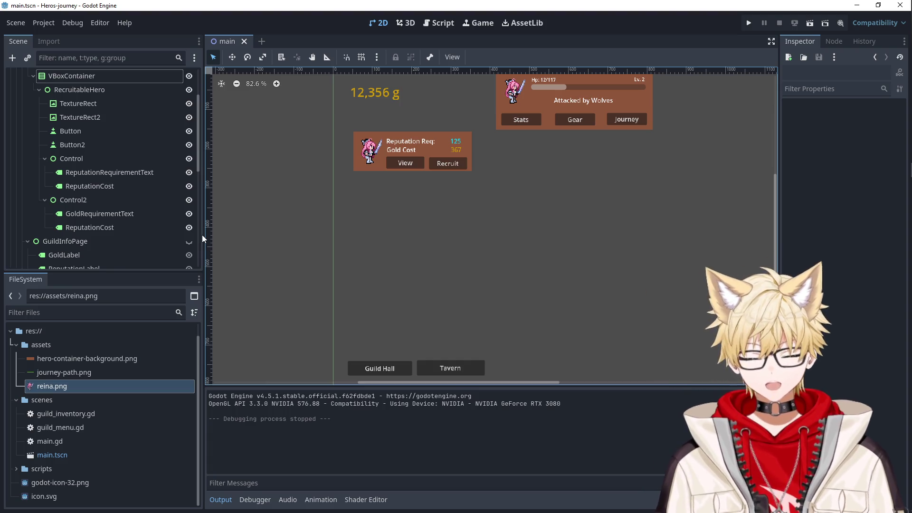
{"action": "scroll", "coordinate": [477, 242], "scroll_direction": "up", "scroll_amount": 2}
{"action": "scroll", "coordinate": [470, 252], "scroll_direction": "down", "scroll_amount": 3}
{"action": "left_click_drag", "start_coordinate": [519, 189], "coordinate": [448, 213]}
{"action": "left_click", "coordinate": [467, 164]}
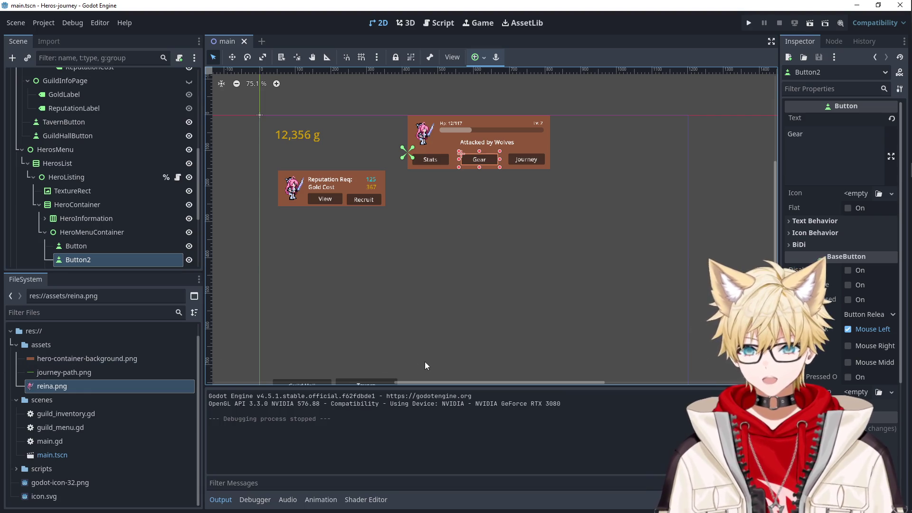
{"action": "scroll", "coordinate": [408, 316], "scroll_direction": "up", "scroll_amount": 2}
{"action": "mouse_move", "coordinate": [406, 319]}
{"action": "left_mouse_down"}
{"action": "mouse_move", "coordinate": [456, 246]}
{"action": "mouse_move", "coordinate": [433, 272]}
{"action": "left_mouse_up"}
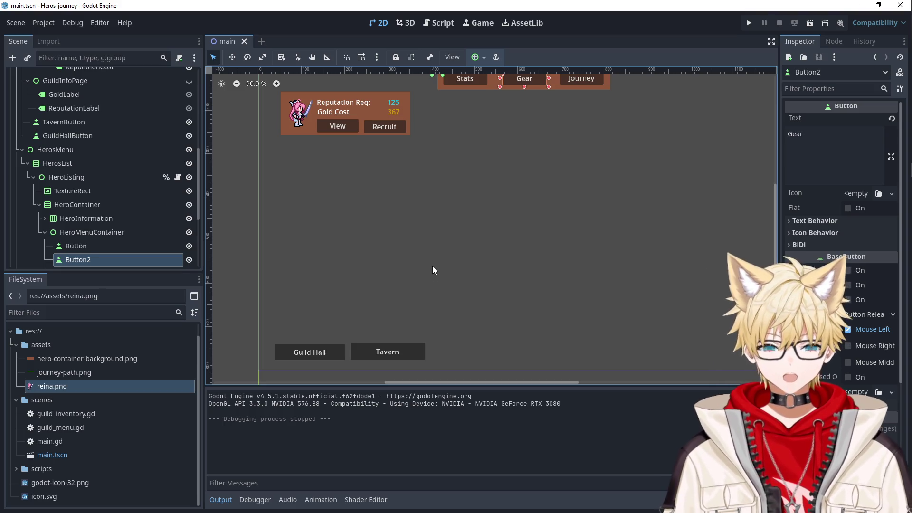
{"action": "left_click", "coordinate": [412, 210]}
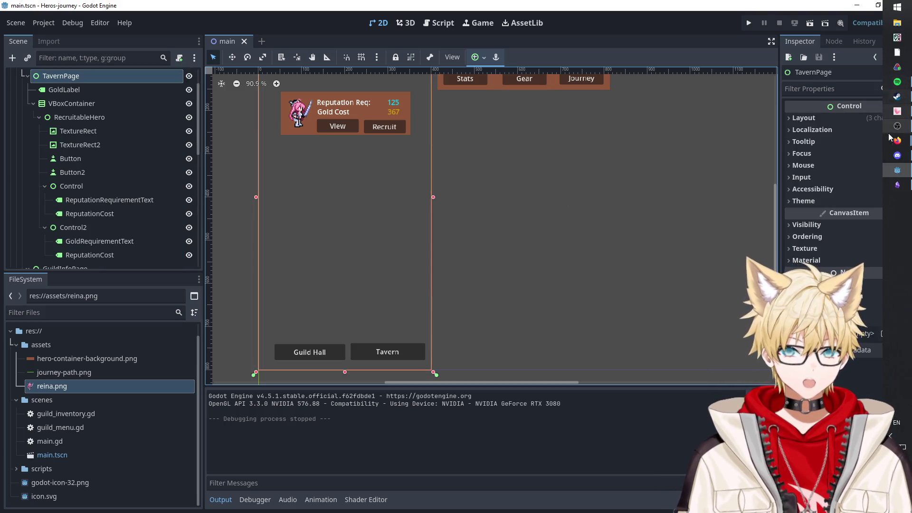
{"action": "mouse_move", "coordinate": [896, 141]}
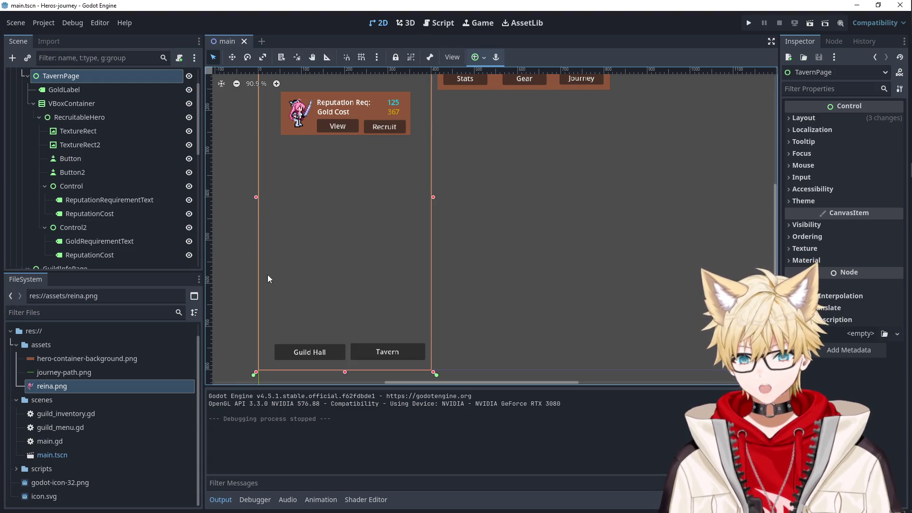
{"action": "left_click", "coordinate": [359, 153]}
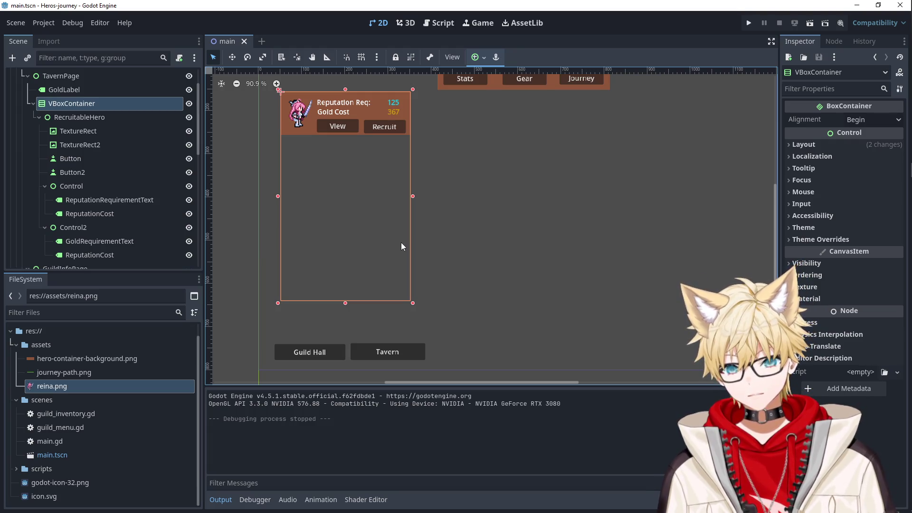
{"action": "left_click", "coordinate": [563, 136]}
{"action": "scroll", "coordinate": [649, 198], "scroll_direction": "down", "scroll_amount": 3}
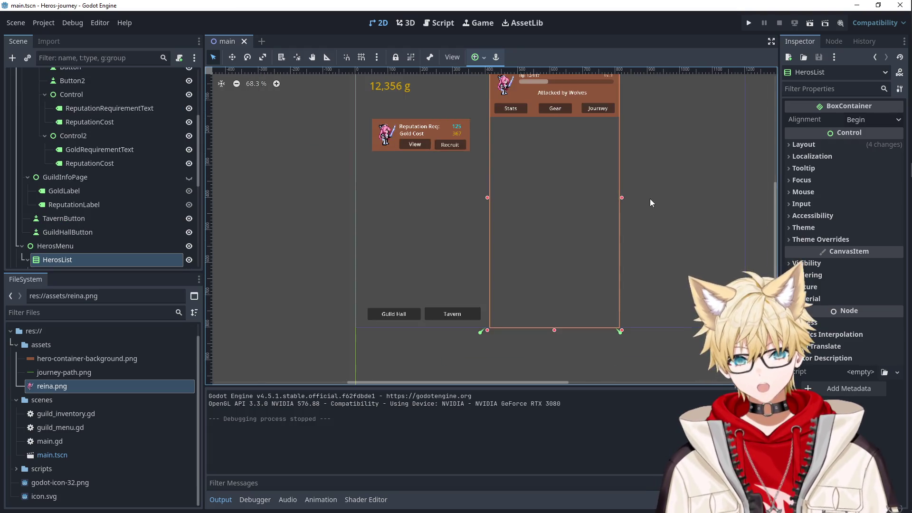
{"action": "left_click_drag", "start_coordinate": [596, 222], "coordinate": [594, 213]}
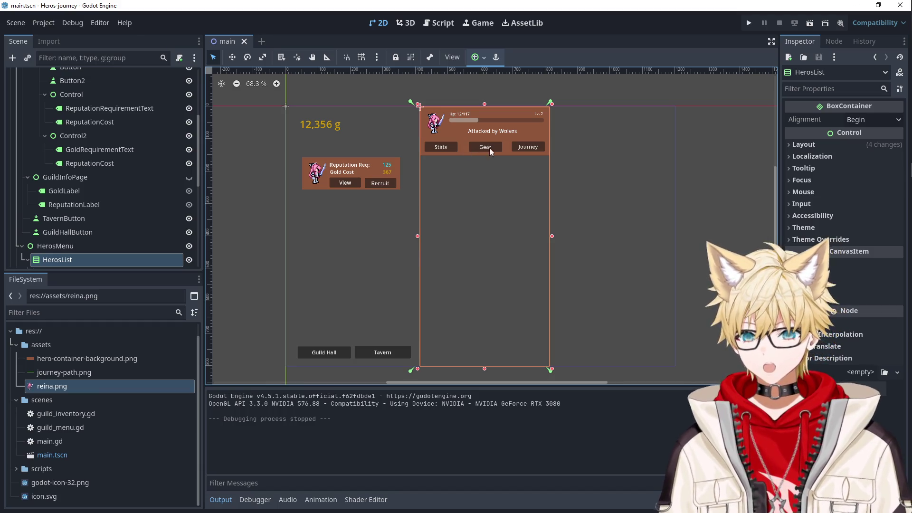
{"action": "left_click", "coordinate": [587, 204]}
{"action": "left_click", "coordinate": [720, 207]}
{"action": "left_click", "coordinate": [643, 214]}
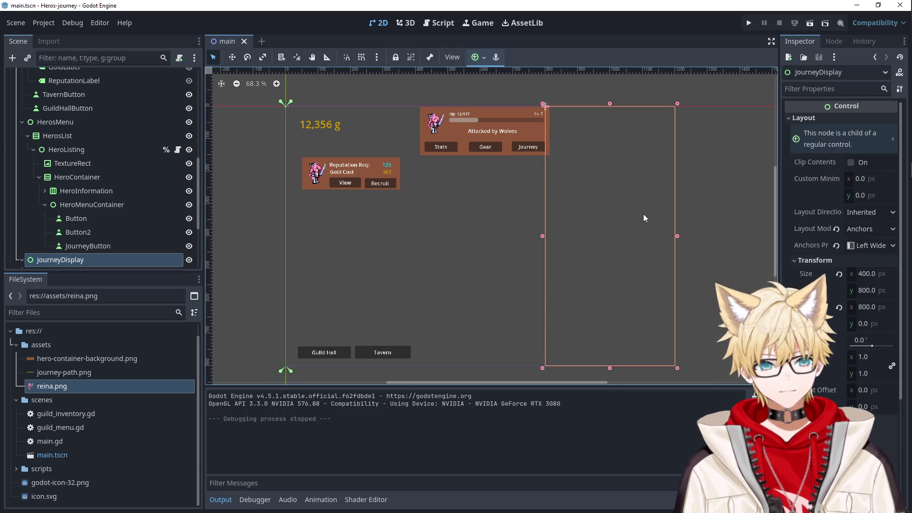
{"action": "left_click", "coordinate": [513, 277]}
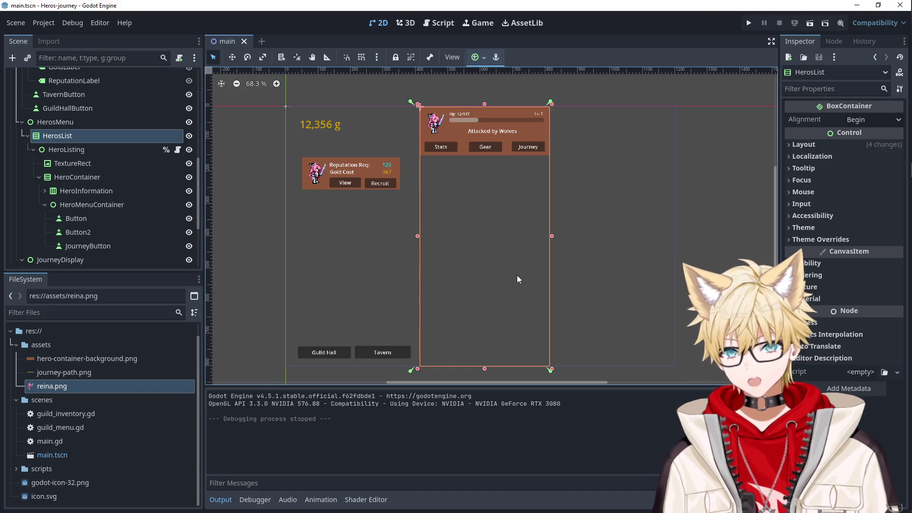
{"action": "left_click", "coordinate": [375, 223]}
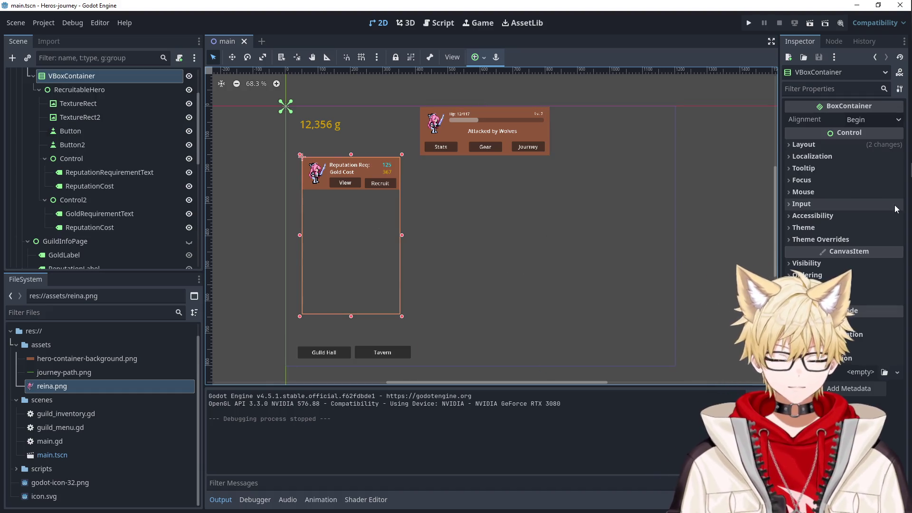
{"action": "key", "text": "alt+Tab"}
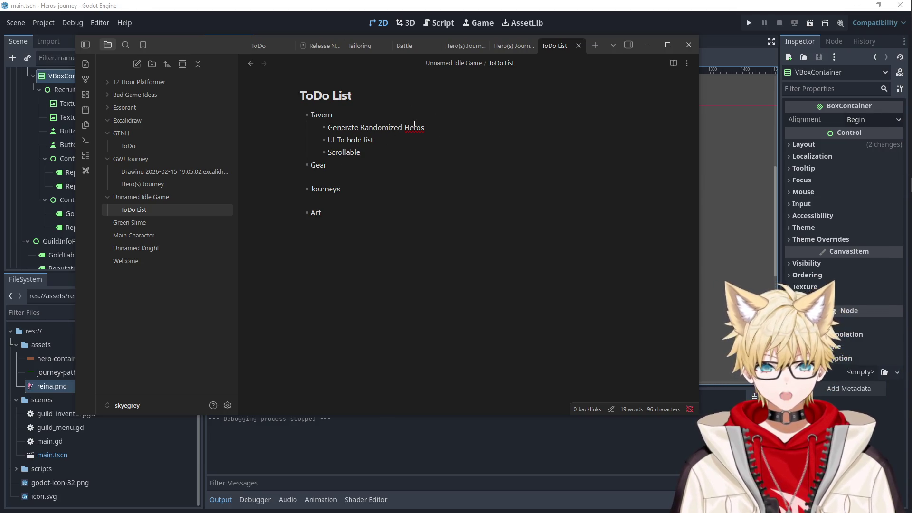
- In Obsidian, add 'Prefab the current hero display' below the 'Generate Randomized Heros' task
{"action": "left_click", "coordinate": [452, 127]}
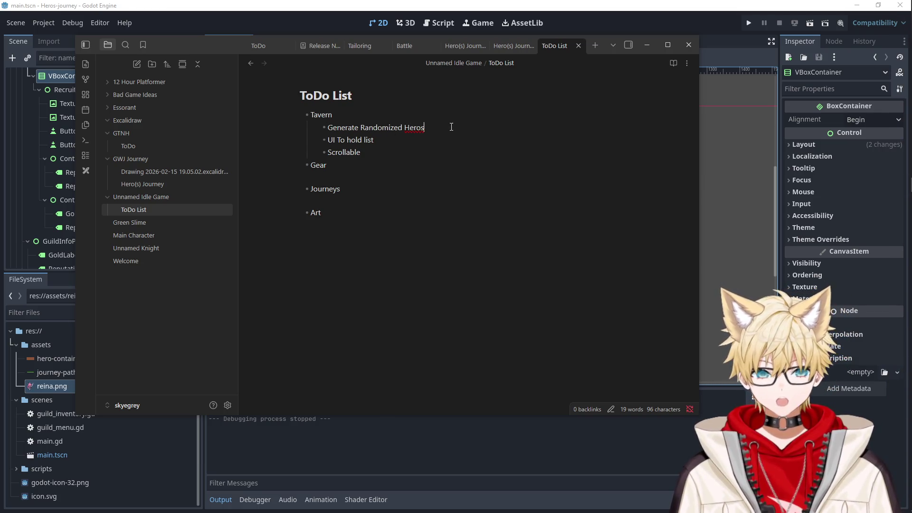
{"action": "key", "text": "Return"}
{"action": "type", "text": "Prefab the current her"}
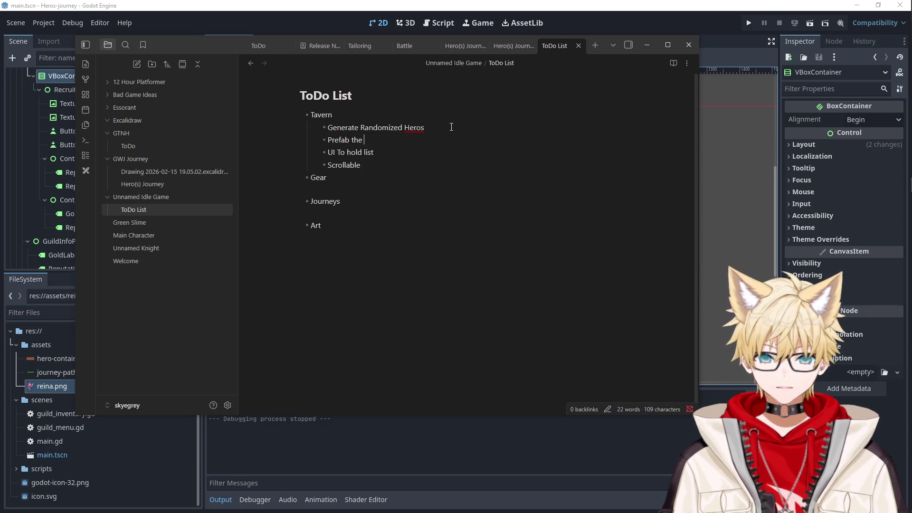
{"action": "type", "text": "o display"}
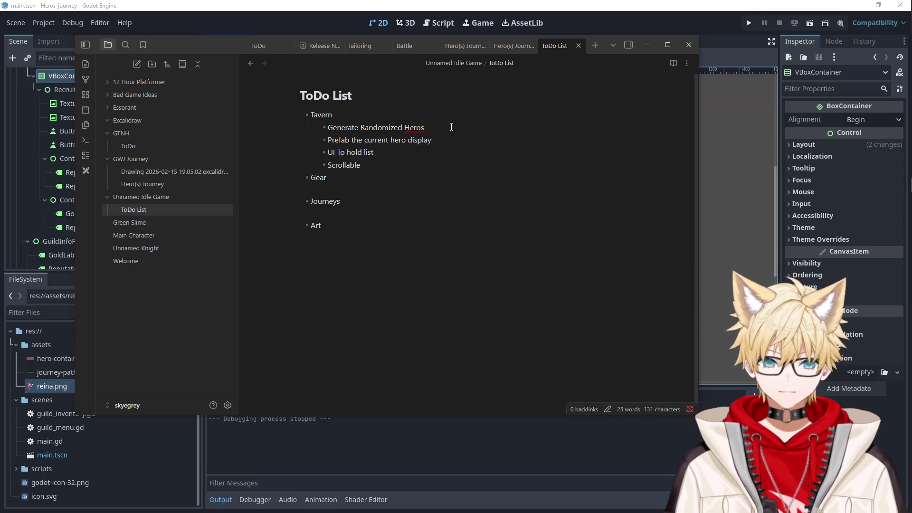
- Back in Godot, collapse the UI branch and select the root Main node
{"action": "left_click", "coordinate": [647, 46]}
{"action": "left_click", "coordinate": [16, 90]}
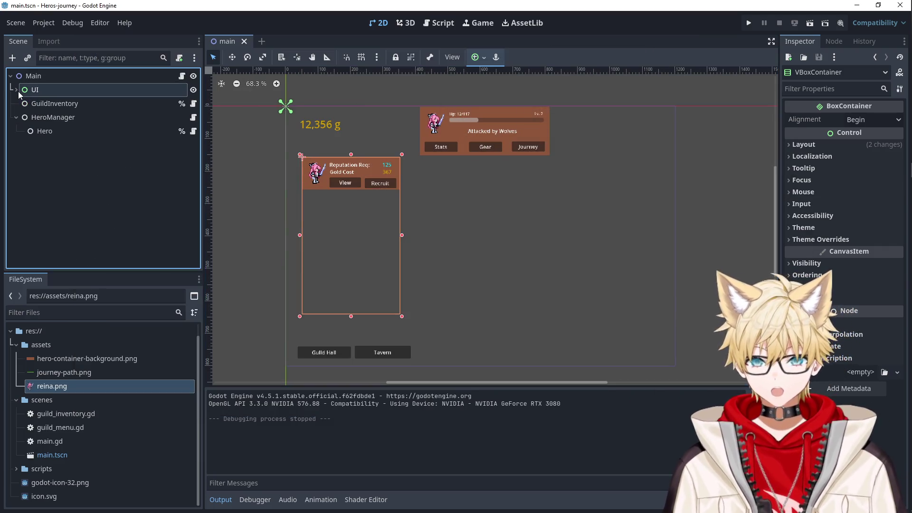
{"action": "left_click", "coordinate": [46, 104]}
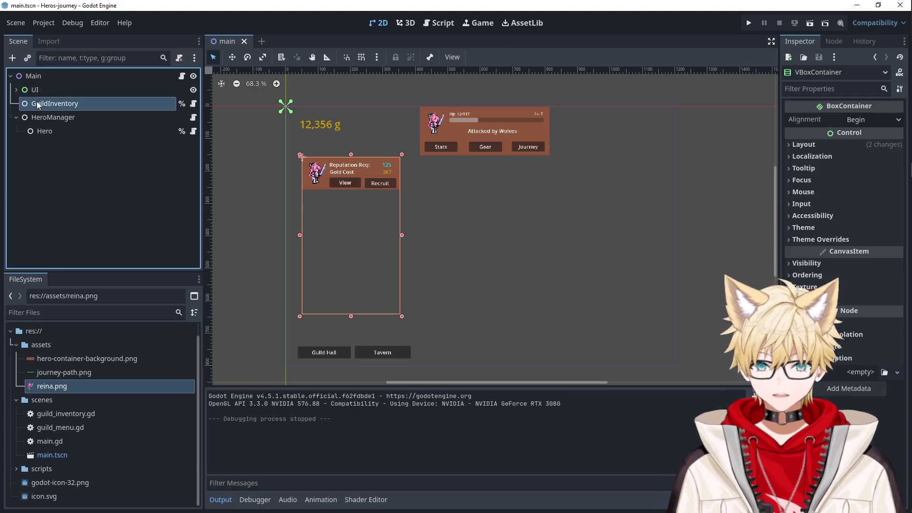
{"action": "left_click", "coordinate": [44, 76]}
{"action": "right_click", "coordinate": [44, 76]}
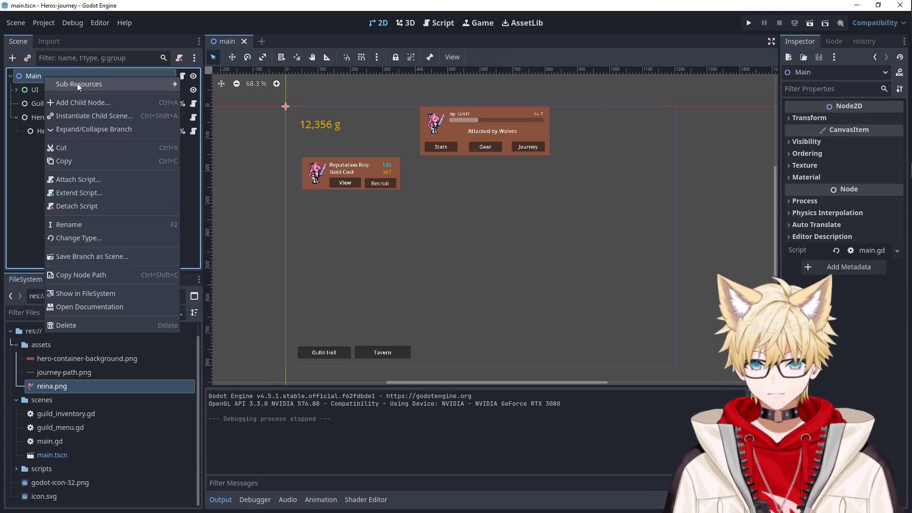
- Browse the Add Child Node list under Main, then close it without adding anything
{"action": "left_click", "coordinate": [114, 100]}
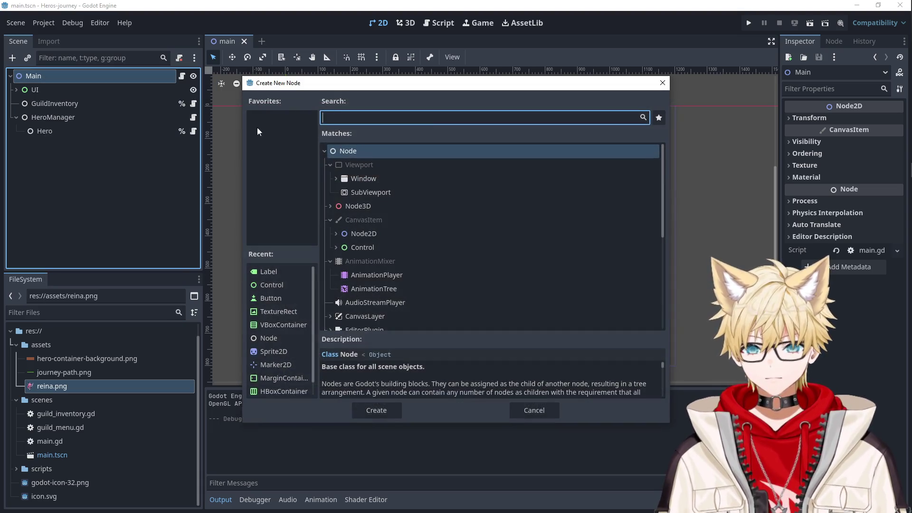
{"action": "scroll", "coordinate": [362, 285], "scroll_direction": "down", "scroll_amount": 2}
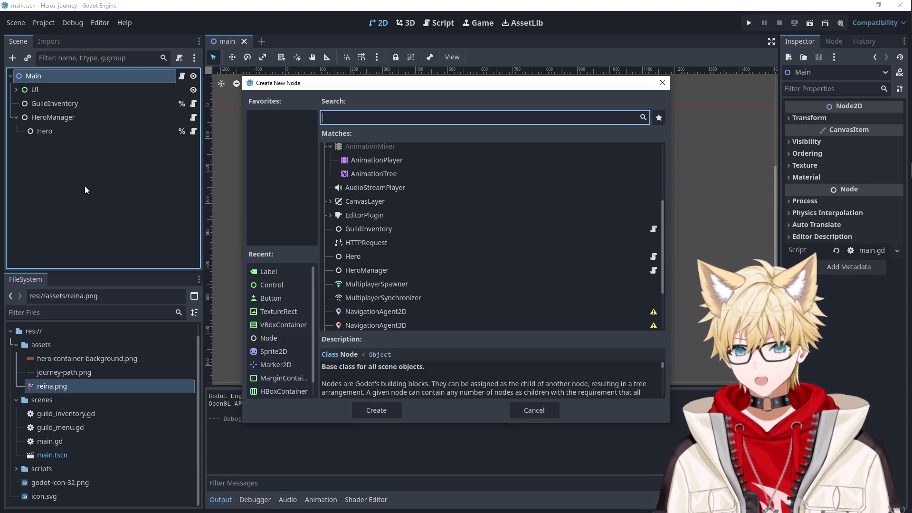
{"action": "scroll", "coordinate": [385, 279], "scroll_direction": "up", "scroll_amount": 5}
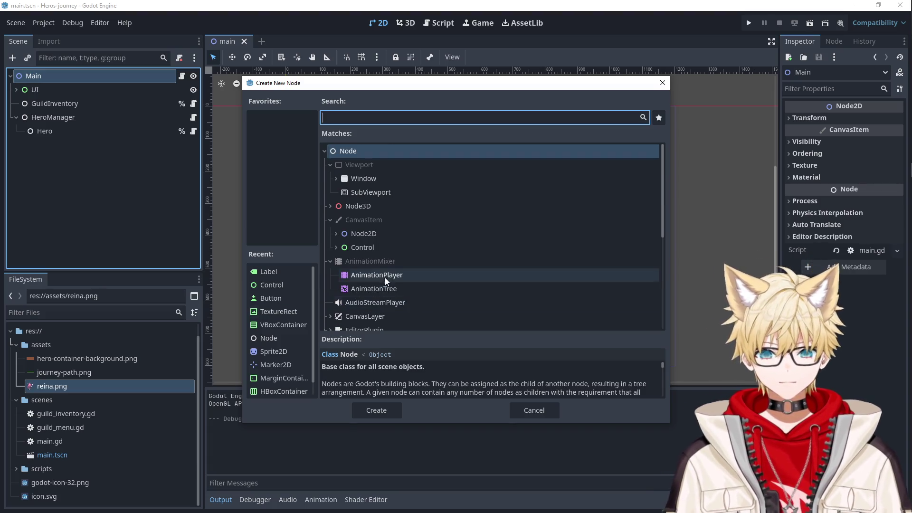
{"action": "scroll", "coordinate": [369, 271], "scroll_direction": "down", "scroll_amount": 5}
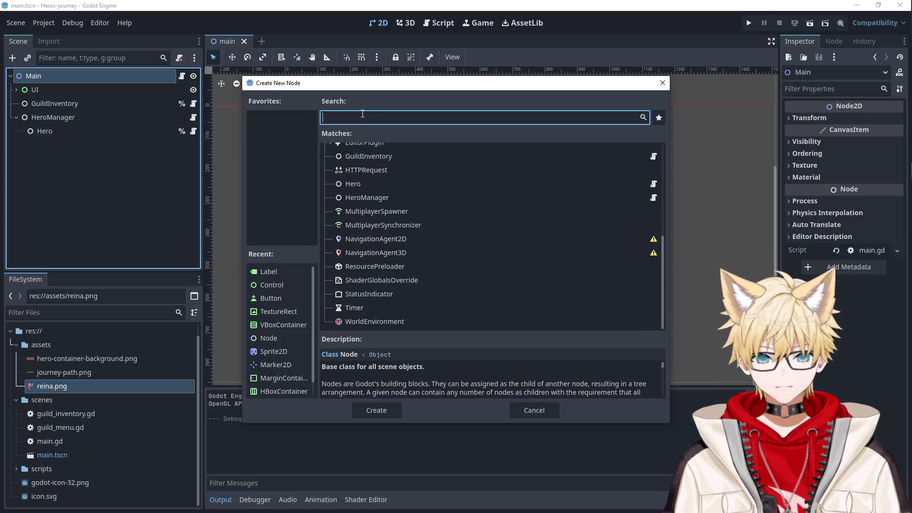
{"action": "left_click", "coordinate": [553, 409]}
- Add a plain Node as a child of Main by searching 'node'
{"action": "right_click", "coordinate": [74, 75]}
{"action": "left_click", "coordinate": [111, 99]}
{"action": "type", "text": "node"}
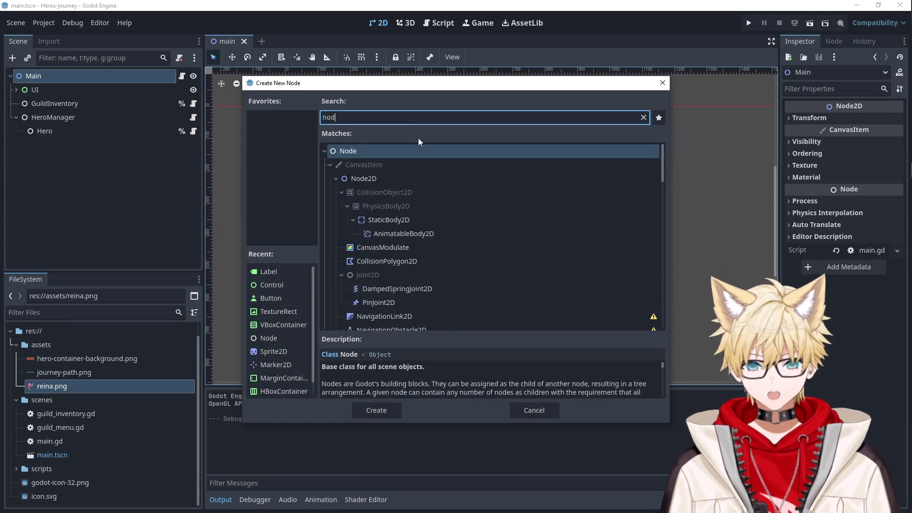
{"action": "key", "text": "Return"}
- Rename the new Node to Tavern
{"action": "double_click", "coordinate": [56, 146]}
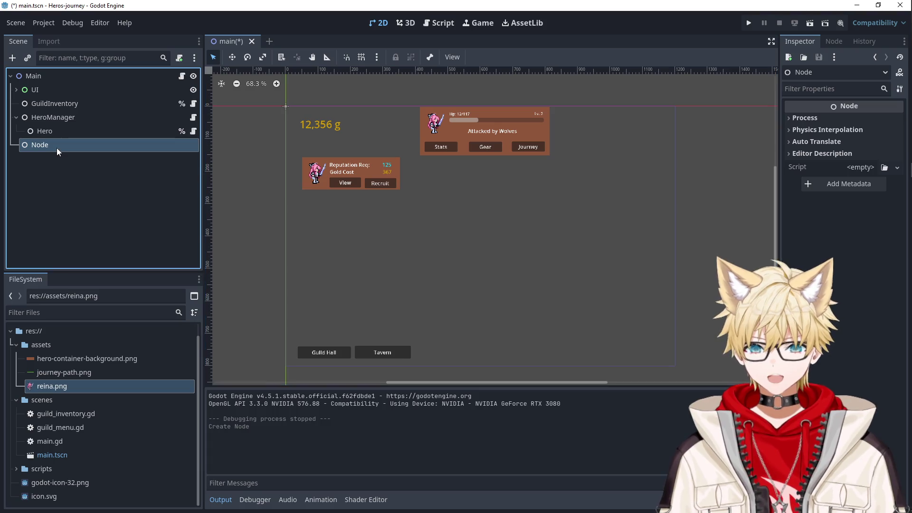
{"action": "key", "text": "ctrl+a"}
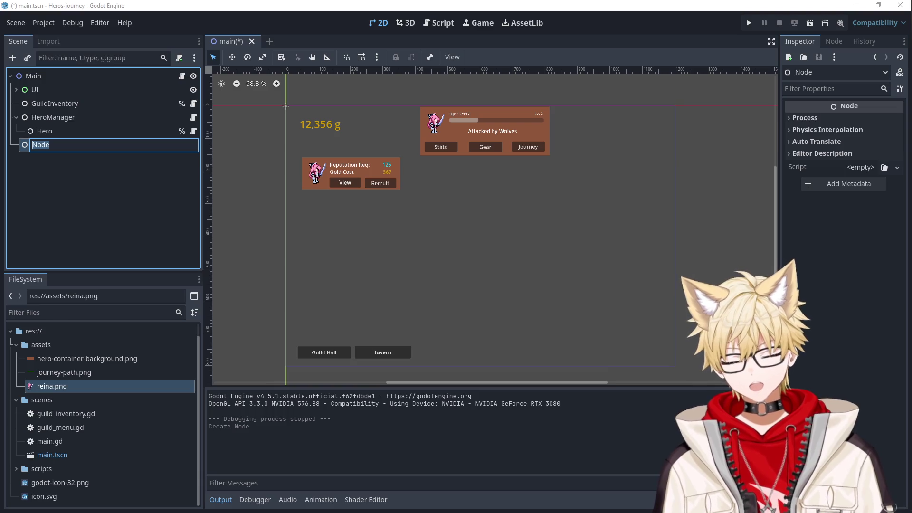
{"action": "type", "text": "Tavern"}
{"action": "key", "text": "Return"}
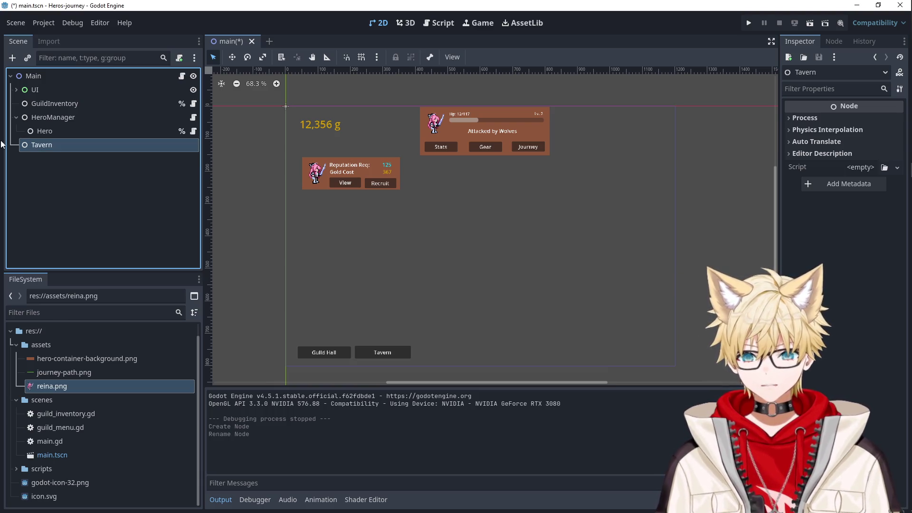
{"action": "right_click", "coordinate": [92, 146]}
- Attach a new script to the Tavern node, saved as res://scripts/tavern.gd
{"action": "left_click", "coordinate": [149, 232]}
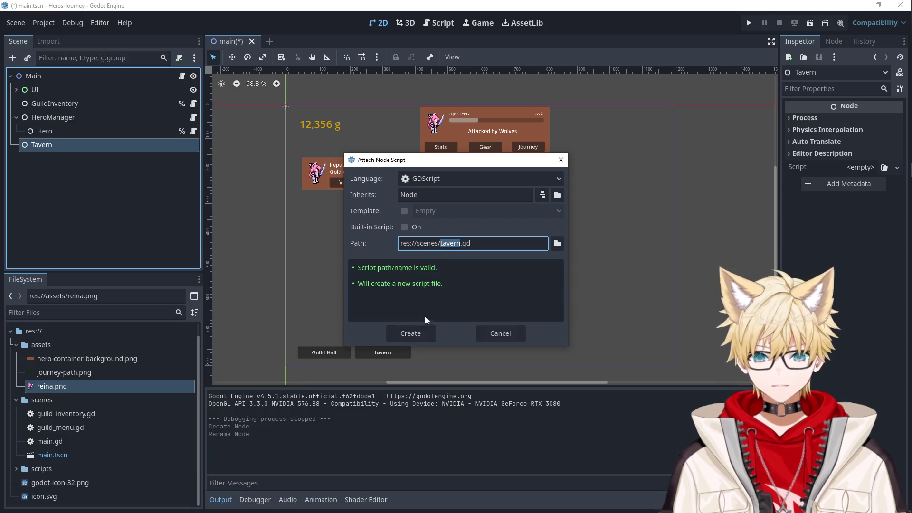
{"action": "left_click", "coordinate": [558, 243]}
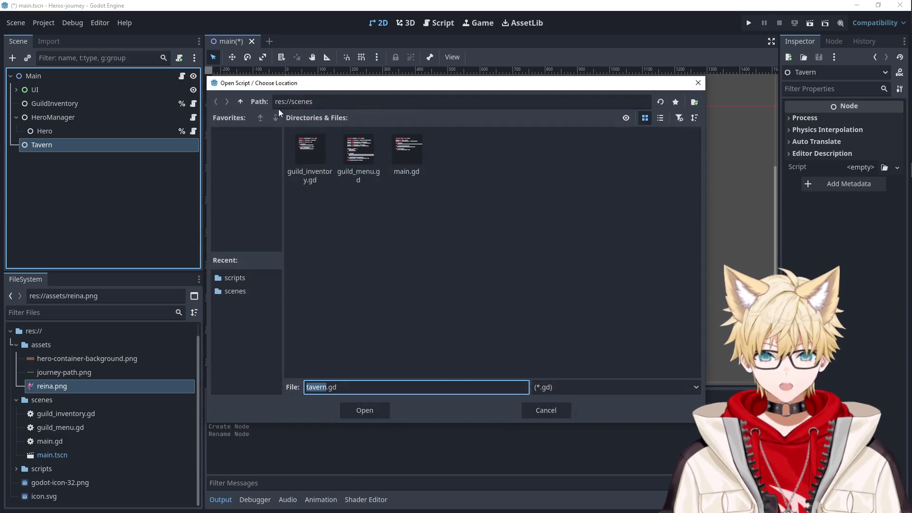
{"action": "left_click", "coordinate": [240, 102]}
{"action": "double_click", "coordinate": [407, 150]}
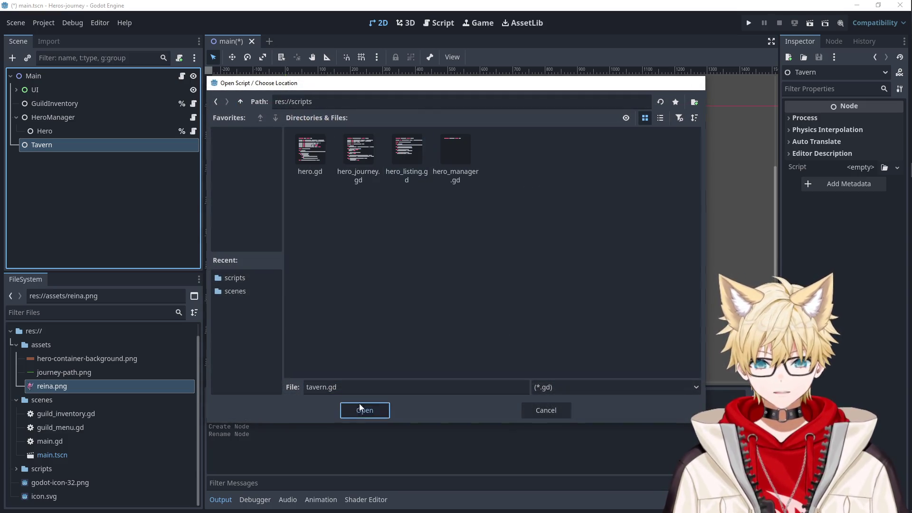
{"action": "left_click", "coordinate": [364, 410]}
{"action": "left_click", "coordinate": [412, 333]}
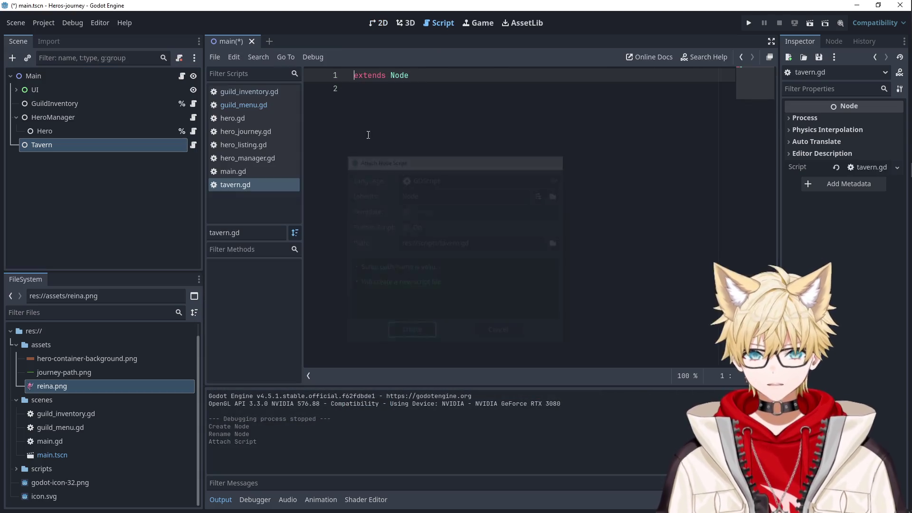
- Declare 'class_name Tavern' at the top of tavern.gd and return to the 2D view
{"action": "type", "text": "class_"}
{"action": "type", "text": "name Tavern"}
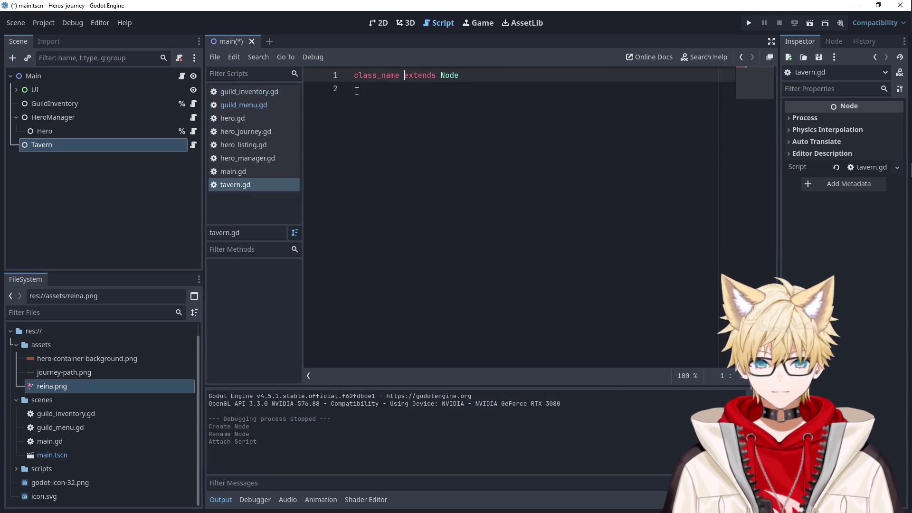
{"action": "left_click", "coordinate": [407, 92]}
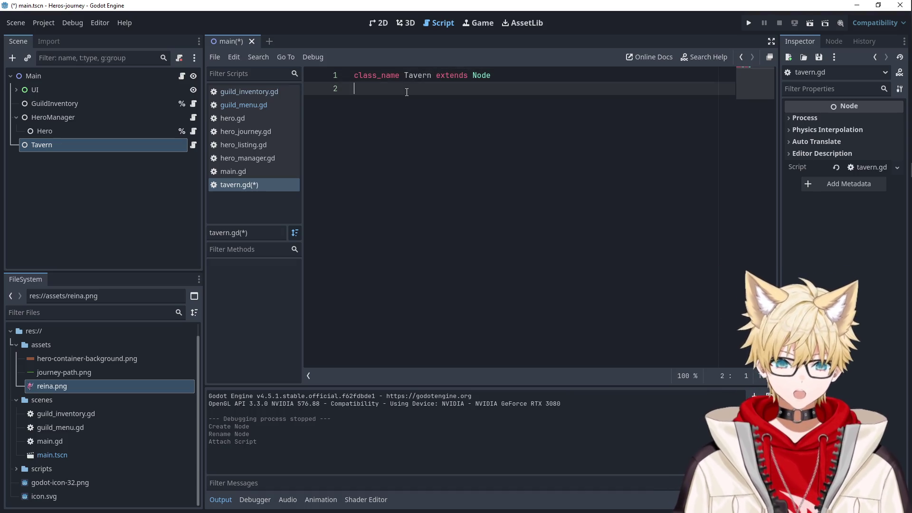
{"action": "key", "text": "Return"}
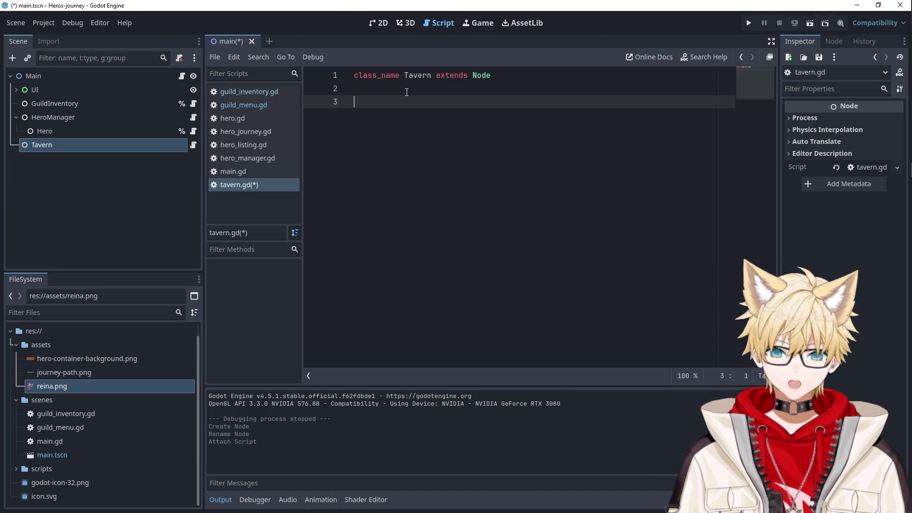
{"action": "key", "text": "ctrl+F1"}
{"action": "scroll", "coordinate": [361, 175], "scroll_direction": "up", "scroll_amount": 5}
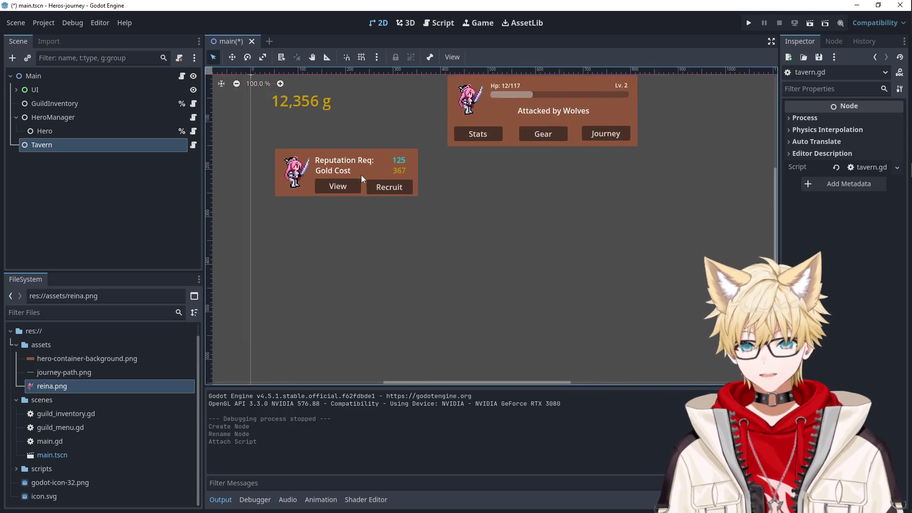
- Open tavern.gd in the script editor, then Alt-Tab to the name generator website
{"action": "scroll", "coordinate": [365, 170], "scroll_direction": "up", "scroll_amount": 2}
{"action": "scroll", "coordinate": [365, 170], "scroll_direction": "left", "scroll_amount": 2}
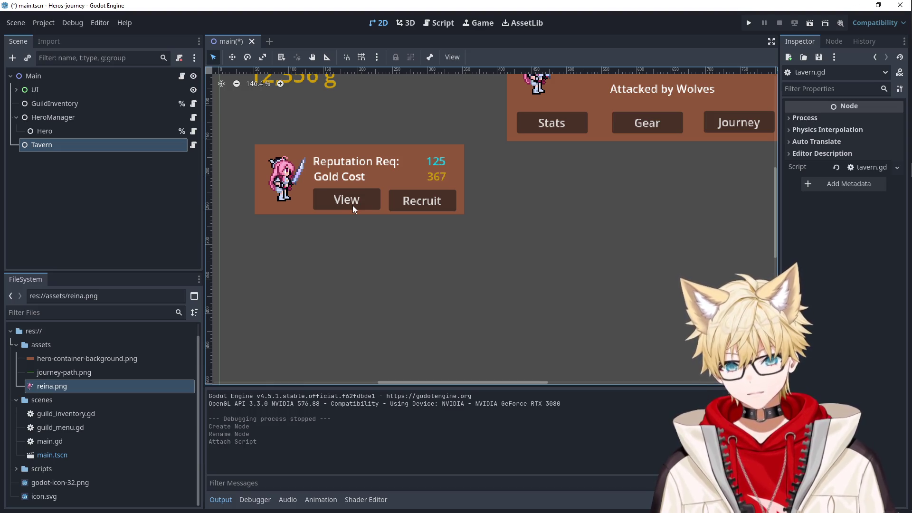
{"action": "left_click", "coordinate": [194, 146]}
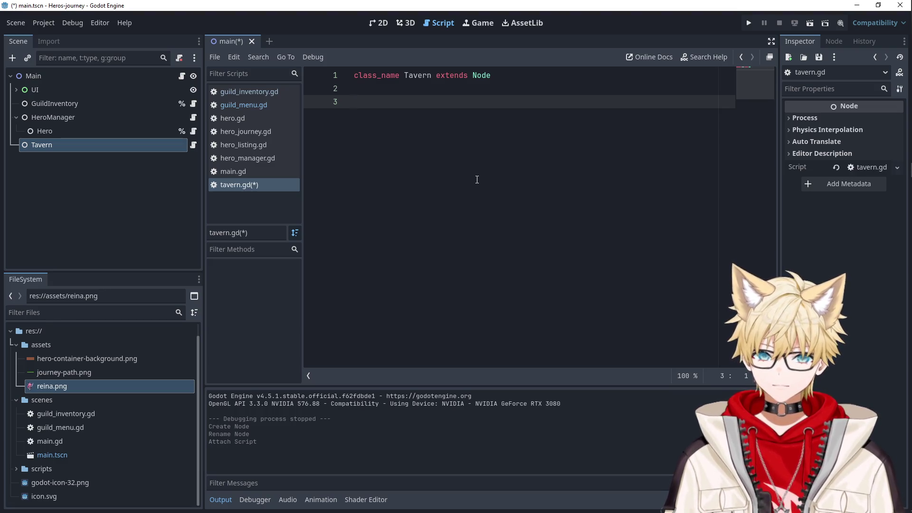
{"action": "mouse_move", "coordinate": [898, 141]}
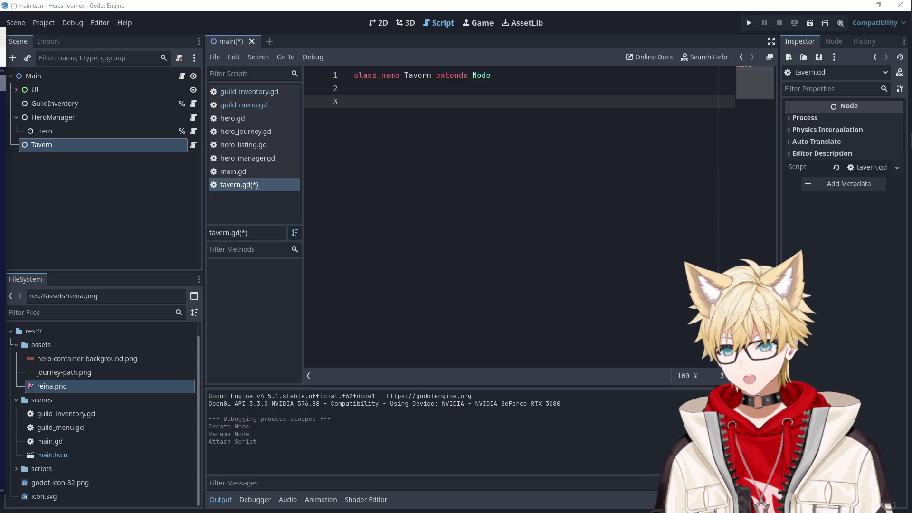
{"action": "key", "text": "alt+Tab"}
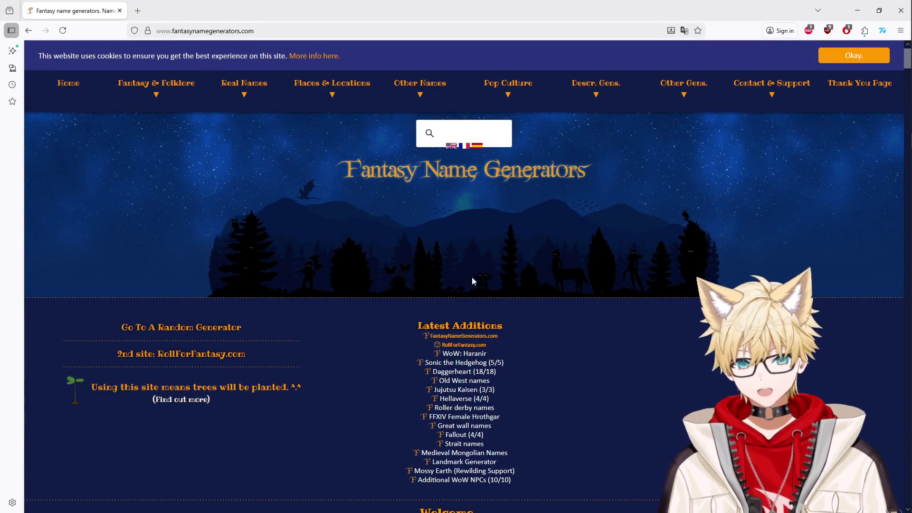
- Open the Half-Elf name generator from the fantasy name generators list
{"action": "scroll", "coordinate": [565, 288], "scroll_direction": "down", "scroll_amount": 2}
{"action": "scroll", "coordinate": [335, 269], "scroll_direction": "up", "scroll_amount": 2}
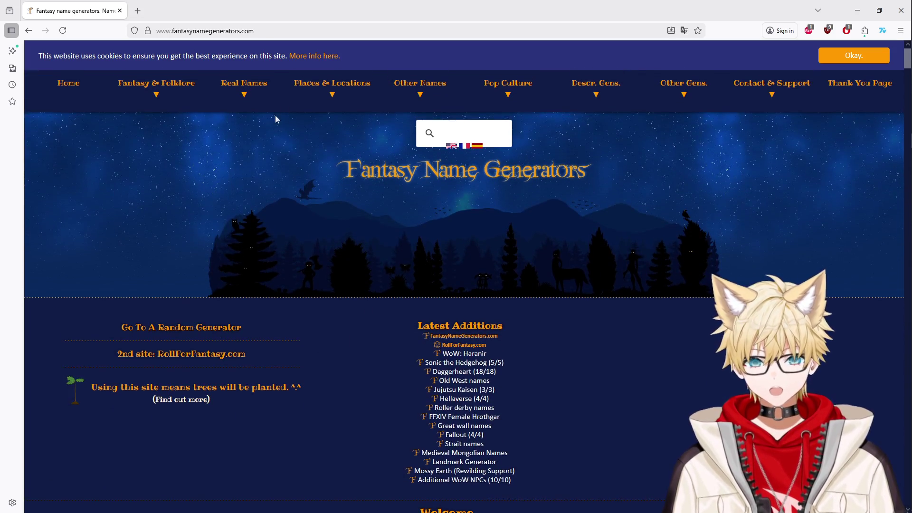
{"action": "left_click", "coordinate": [155, 95]}
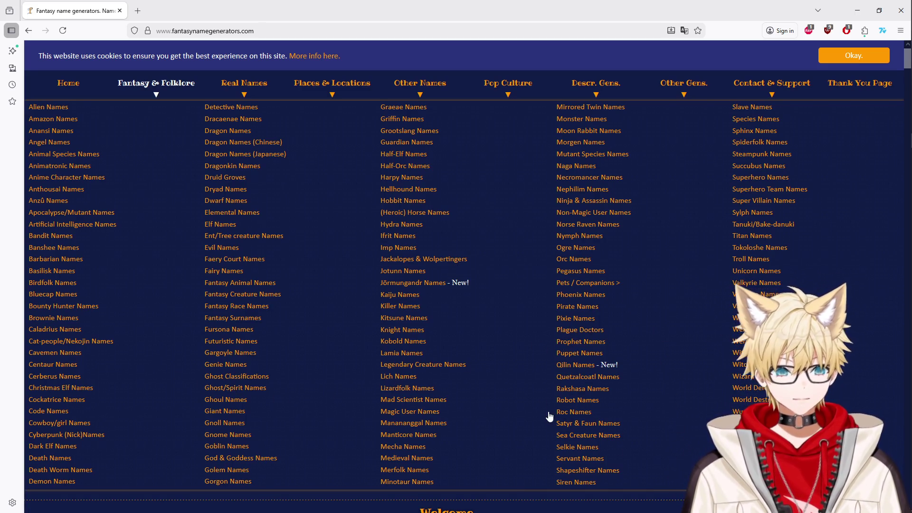
{"action": "left_click", "coordinate": [394, 160]}
{"action": "scroll", "coordinate": [436, 315], "scroll_direction": "down", "scroll_amount": 5}
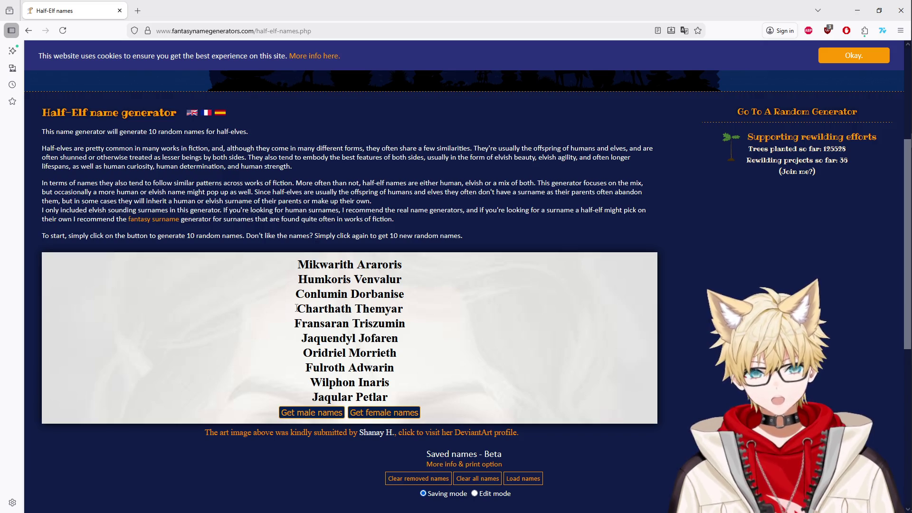
{"action": "scroll", "coordinate": [260, 296], "scroll_direction": "up", "scroll_amount": 5}
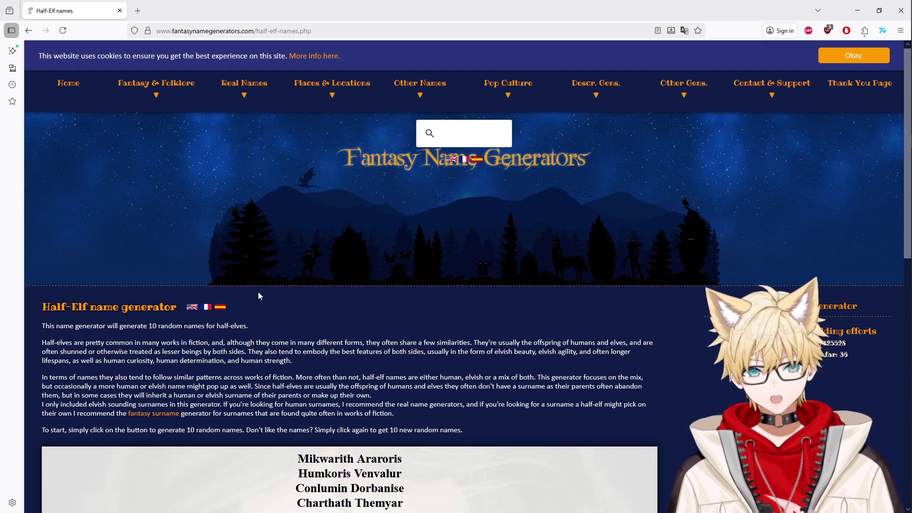
- Open the Elf name generator, select its ten generated names, and return to Godot
{"action": "left_click", "coordinate": [155, 95]}
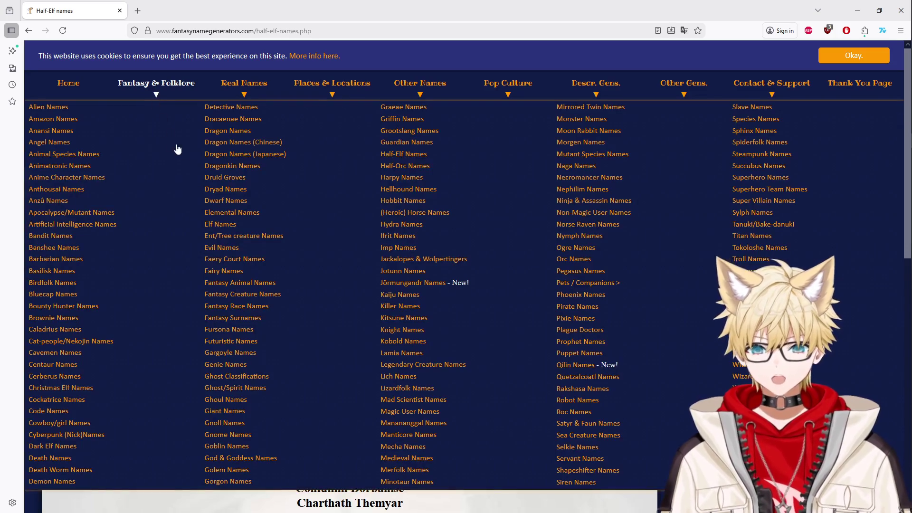
{"action": "left_click", "coordinate": [226, 226]}
{"action": "scroll", "coordinate": [252, 257], "scroll_direction": "down", "scroll_amount": 3}
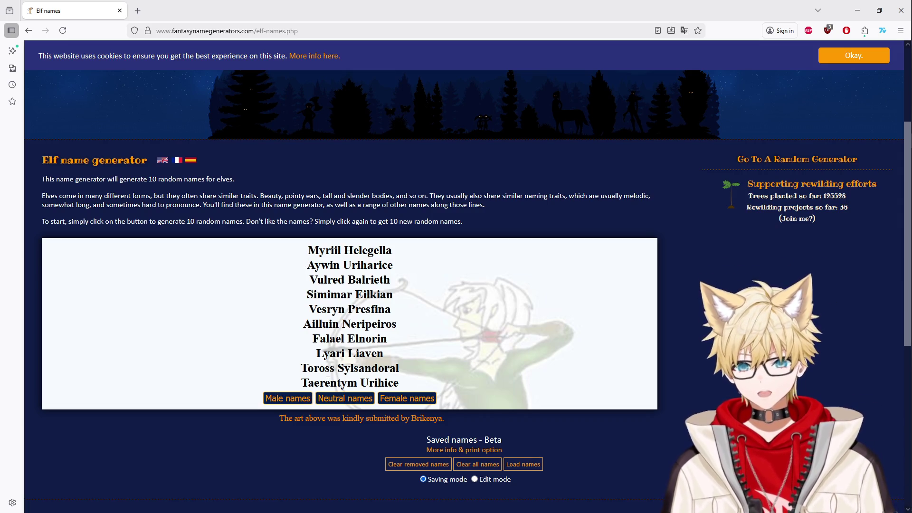
{"action": "triple_click", "coordinate": [319, 250]}
{"action": "triple_click", "coordinate": [313, 248]}
{"action": "mouse_move", "coordinate": [304, 248]}
{"action": "left_mouse_down"}
{"action": "mouse_move", "coordinate": [419, 357]}
{"action": "mouse_move", "coordinate": [430, 387]}
{"action": "left_mouse_up"}
{"action": "key", "text": "ctrl+c"}
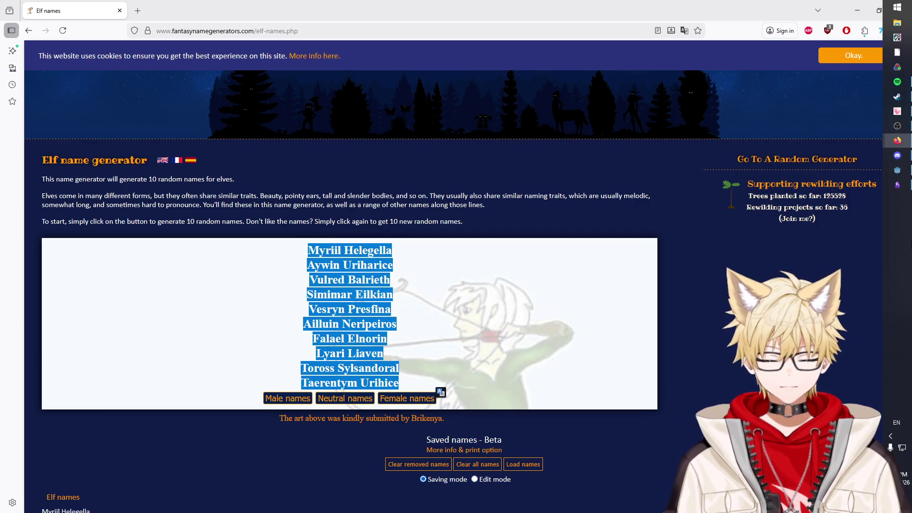
{"action": "left_click", "coordinate": [897, 170]}
- Paste the ten elf names into tavern.gd and end each first name with a quote and comma
{"action": "key", "text": "ctrl+v"}
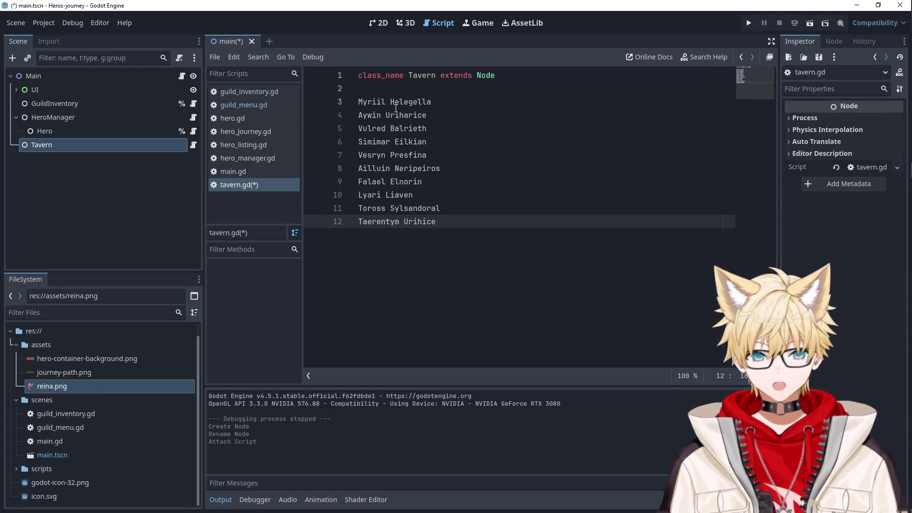
{"action": "left_click", "coordinate": [391, 105]}
{"action": "mouse_move", "coordinate": [387, 112]}
{"action": "left_mouse_down"}
{"action": "mouse_move", "coordinate": [398, 145]}
{"action": "mouse_move", "coordinate": [396, 134]}
{"action": "mouse_move", "coordinate": [393, 210]}
{"action": "mouse_move", "coordinate": [429, 226]}
{"action": "left_mouse_up"}
{"action": "key", "text": "BackSpace"}
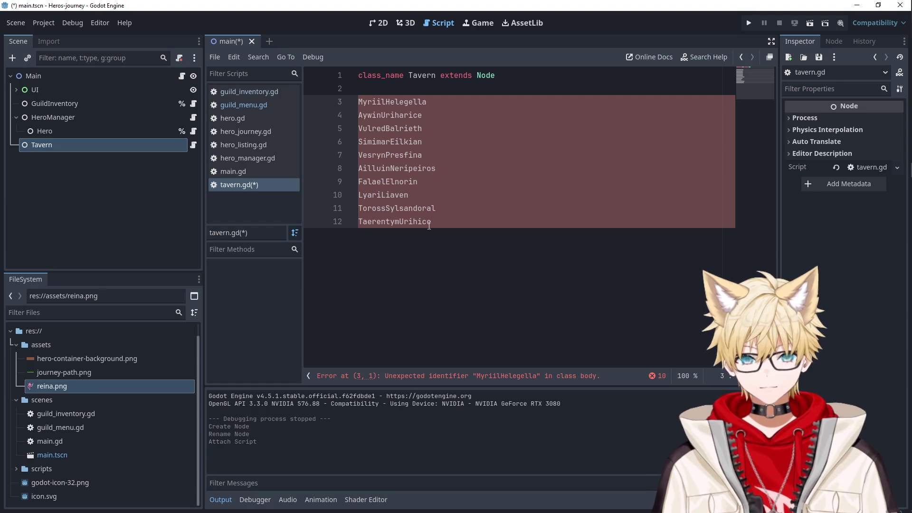
{"action": "type", "text": "\","}
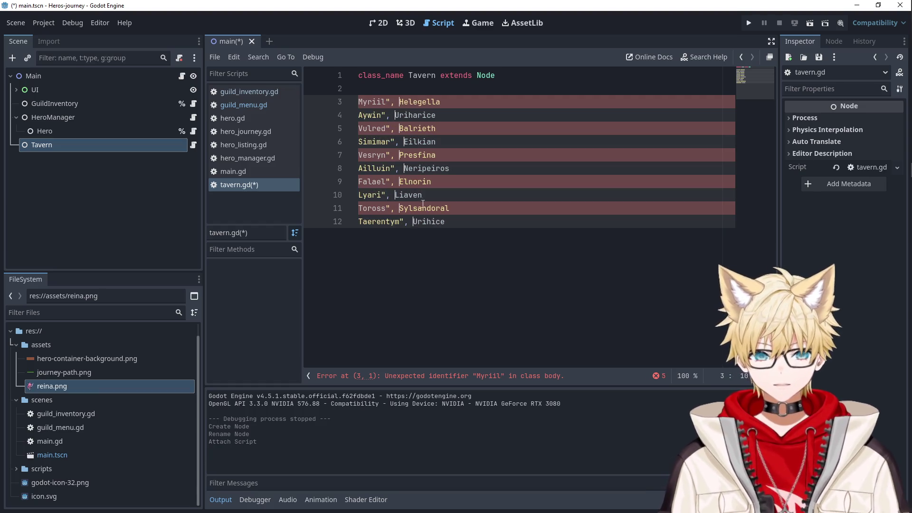
- Erase the surnames from all ten name lines, cleaning up leftover fragments on lines 3, 8 and 11
{"action": "left_click", "coordinate": [446, 223]}
{"action": "left_click", "coordinate": [457, 208], "text": "alt"}
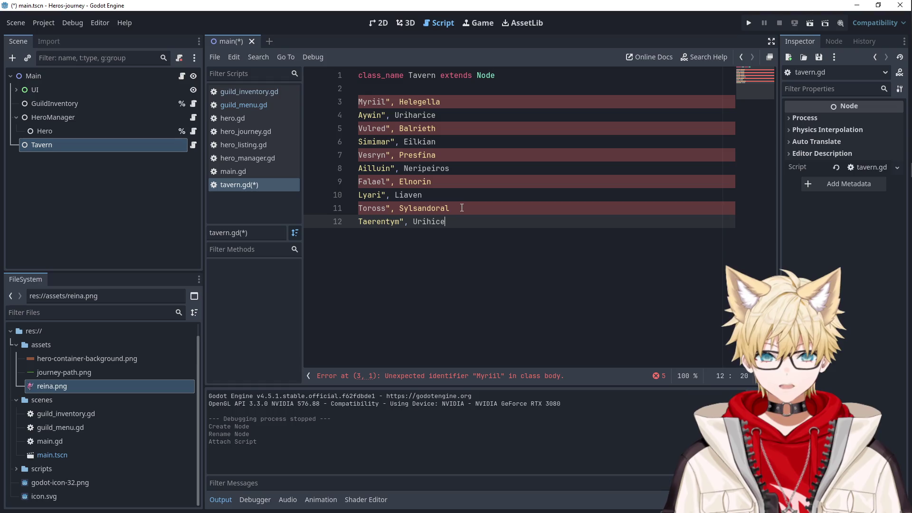
{"action": "left_click", "coordinate": [457, 195], "text": "alt"}
{"action": "left_click", "coordinate": [458, 182], "text": "alt"}
{"action": "left_click", "coordinate": [460, 169], "text": "alt"}
{"action": "left_click", "coordinate": [463, 156], "text": "alt"}
{"action": "left_click", "coordinate": [464, 143], "text": "alt"}
{"action": "left_click", "coordinate": [465, 129], "text": "alt"}
{"action": "left_click", "coordinate": [466, 115], "text": "alt"}
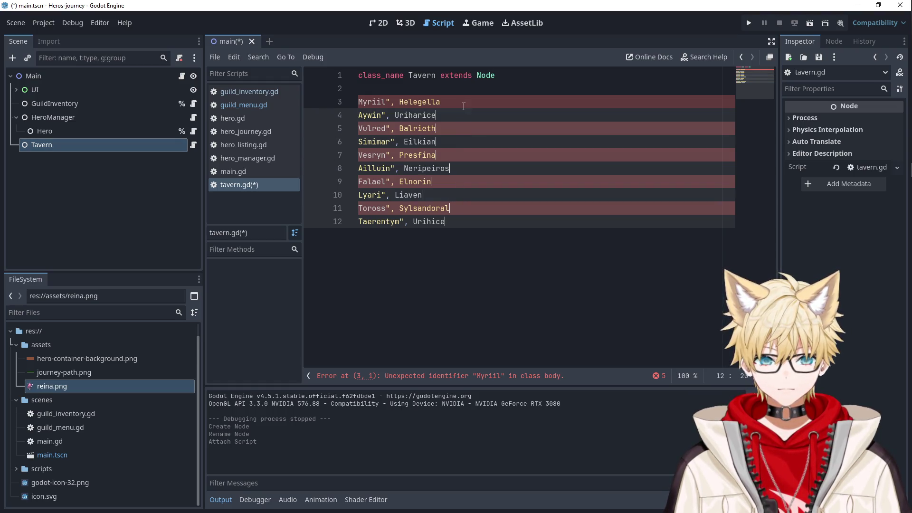
{"action": "left_click", "coordinate": [468, 102], "text": "alt"}
{"action": "key", "text": "BackSpace"}
{"action": "key", "text": "BackSpace"}
{"action": "key", "text": "BackSpace"}
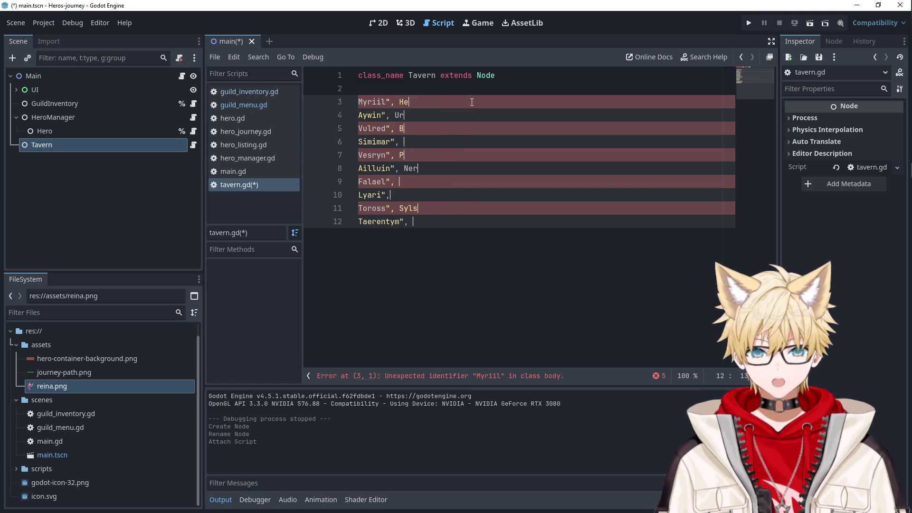
{"action": "left_click", "coordinate": [473, 183]}
{"action": "left_click_drag", "start_coordinate": [417, 208], "coordinate": [399, 208]}
{"action": "key", "text": "BackSpace"}
{"action": "mouse_move", "coordinate": [418, 169]}
{"action": "left_mouse_down"}
{"action": "mouse_move", "coordinate": [401, 169]}
{"action": "mouse_move", "coordinate": [391, 115]}
{"action": "left_mouse_up"}
{"action": "key", "text": "BackSpace"}
{"action": "key", "text": "BackSpace"}
{"action": "key", "text": "BackSpace"}
{"action": "key", "text": "BackSpace"}
{"action": "left_click", "coordinate": [416, 103]}
{"action": "key", "text": "BackSpace"}
{"action": "key", "text": "BackSpace"}
- Add opening quotes to every name, join them onto one line, and push it down
{"action": "left_click", "coordinate": [361, 100]}
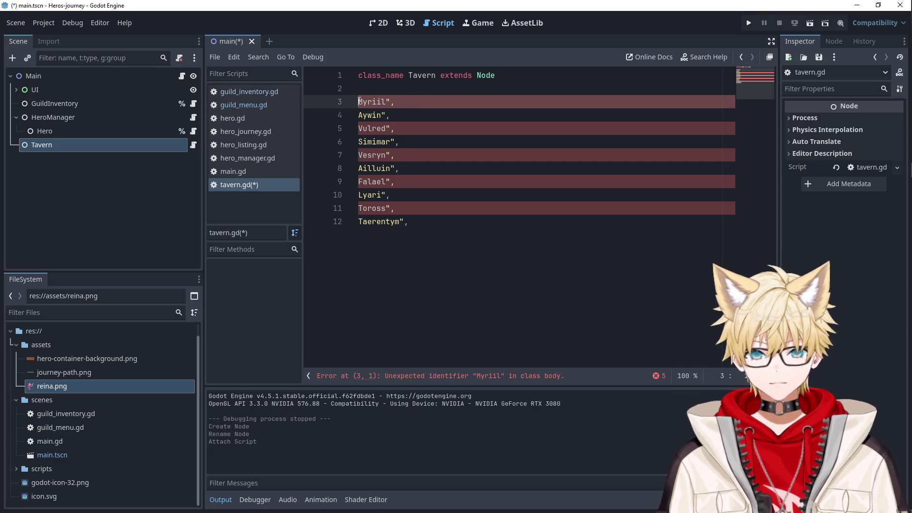
{"action": "key", "text": "ctrl+shift+d"}
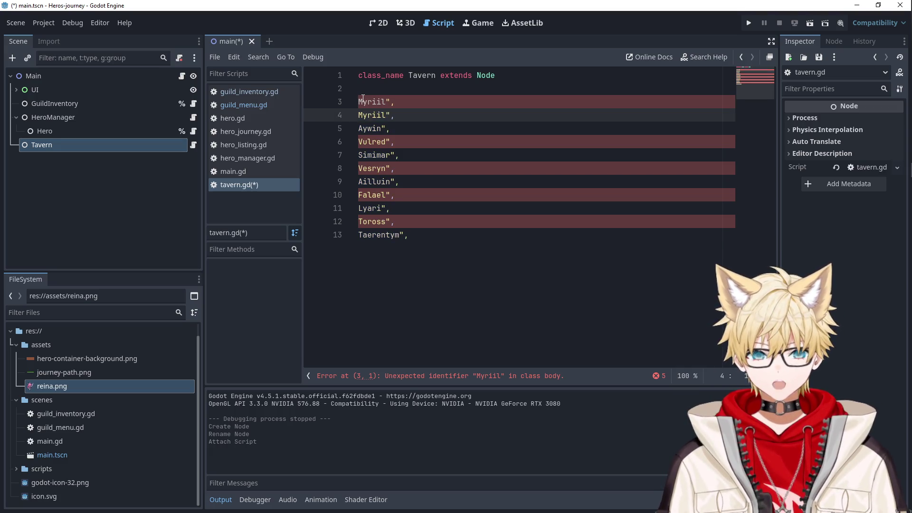
{"action": "key", "text": "ctrl+z"}
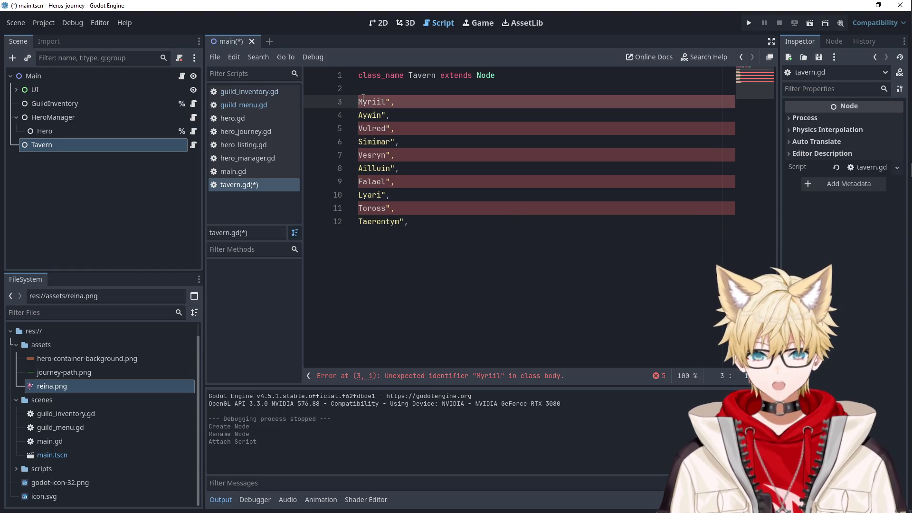
{"action": "left_click", "coordinate": [350, 122], "text": "shift"}
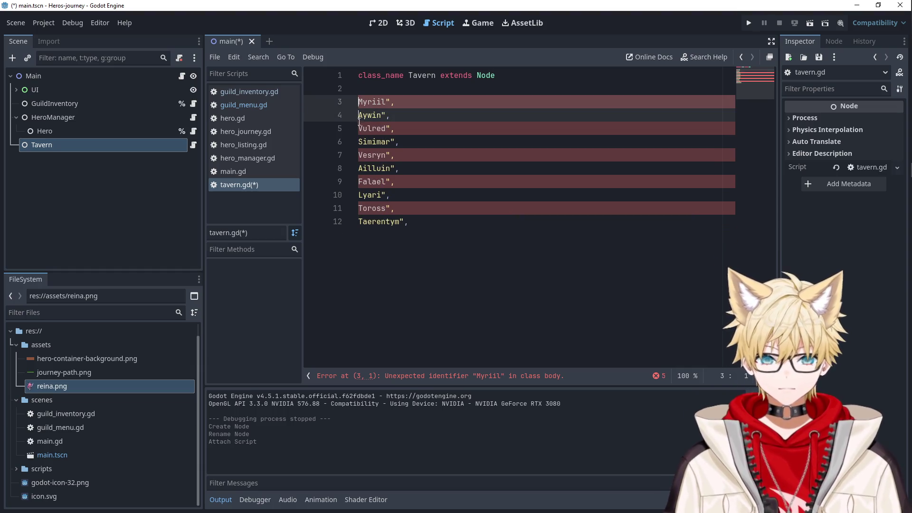
{"action": "left_click_drag", "start_coordinate": [360, 128], "coordinate": [361, 222]}
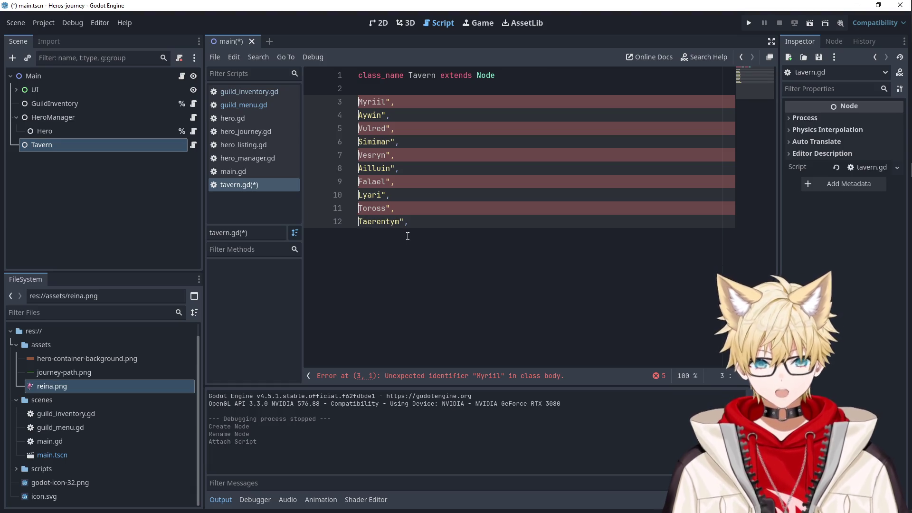
{"action": "type", "text": "\""}
{"action": "key", "text": "Left"}
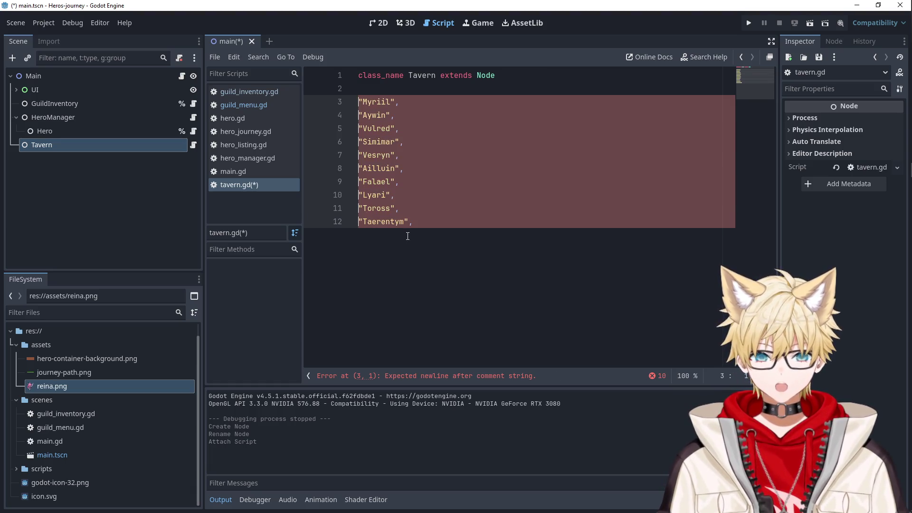
{"action": "key", "text": "BackSpace"}
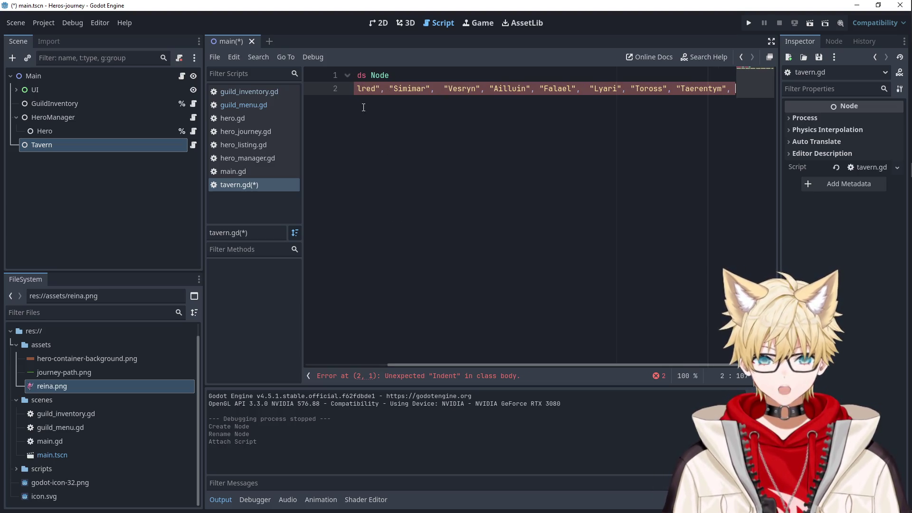
{"action": "left_click", "coordinate": [357, 88]}
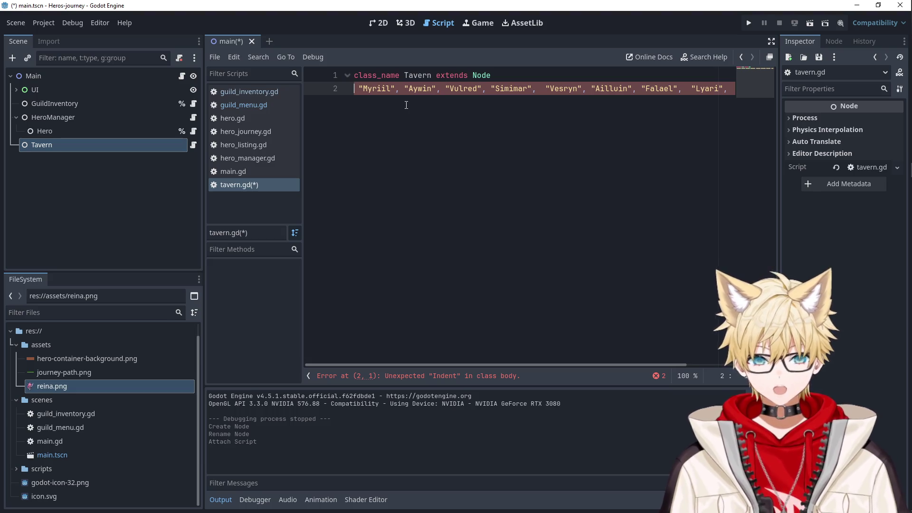
{"action": "key", "text": "Return"}
{"action": "key", "text": "Return"}
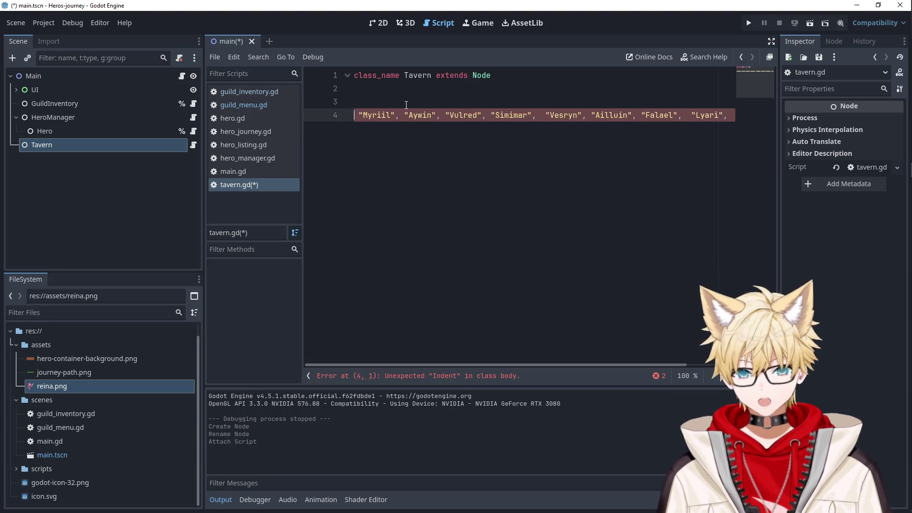
{"action": "type", "text": "@onready va"}
{"action": "type", "text": "r character_n"}
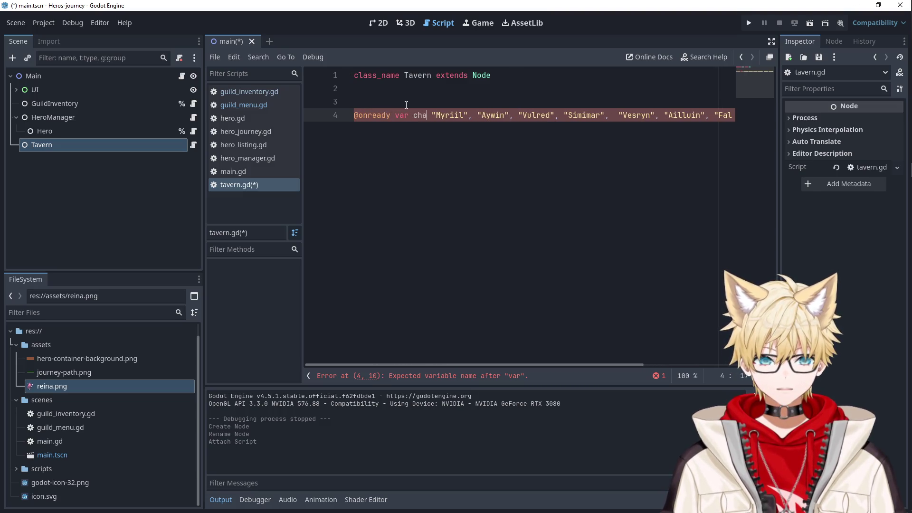
{"action": "type", "text": "ames = ["}
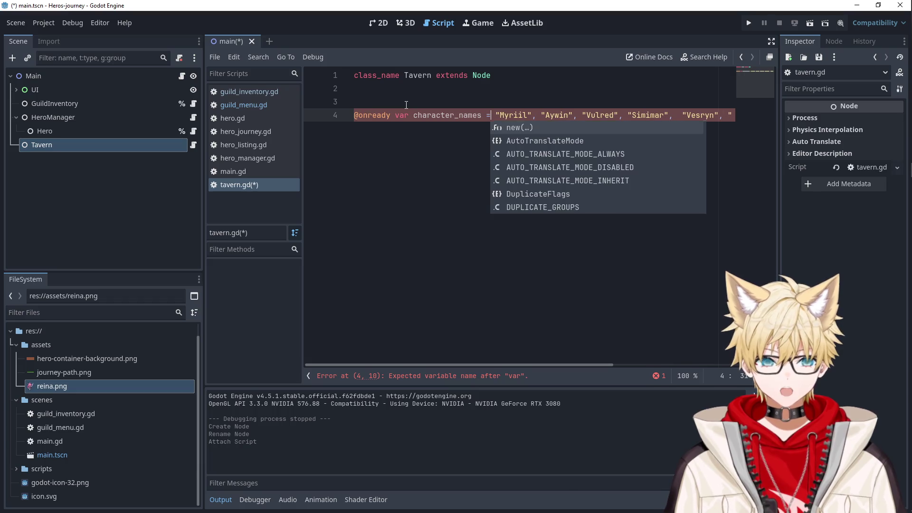
{"action": "key", "text": "Delete"}
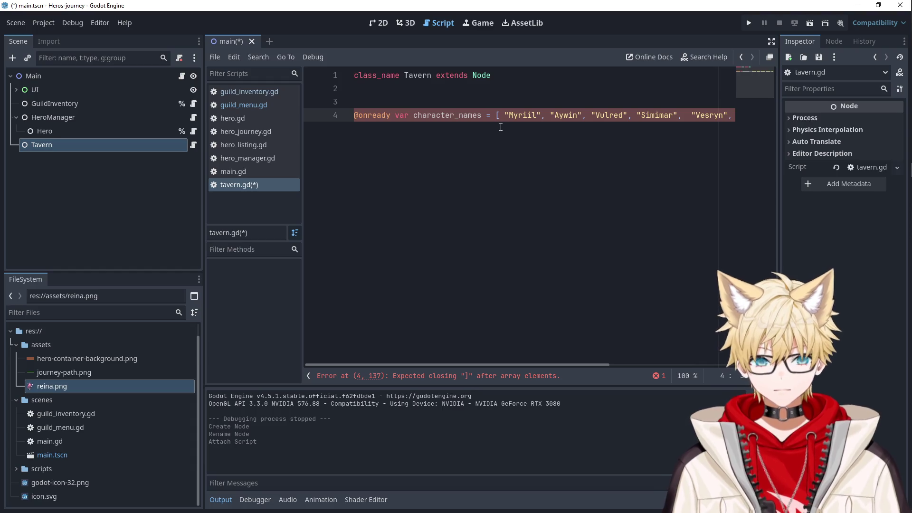
{"action": "key", "text": "ctrl+a"}
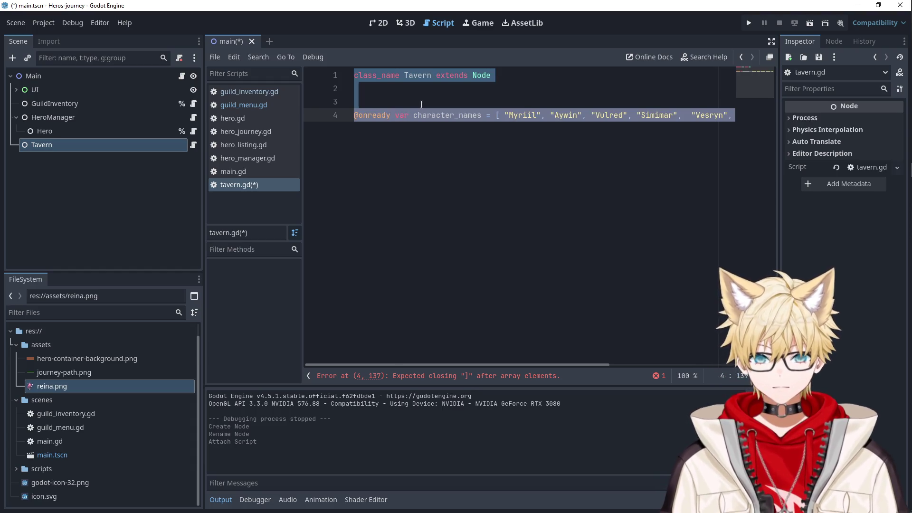
{"action": "left_click", "coordinate": [421, 103]}
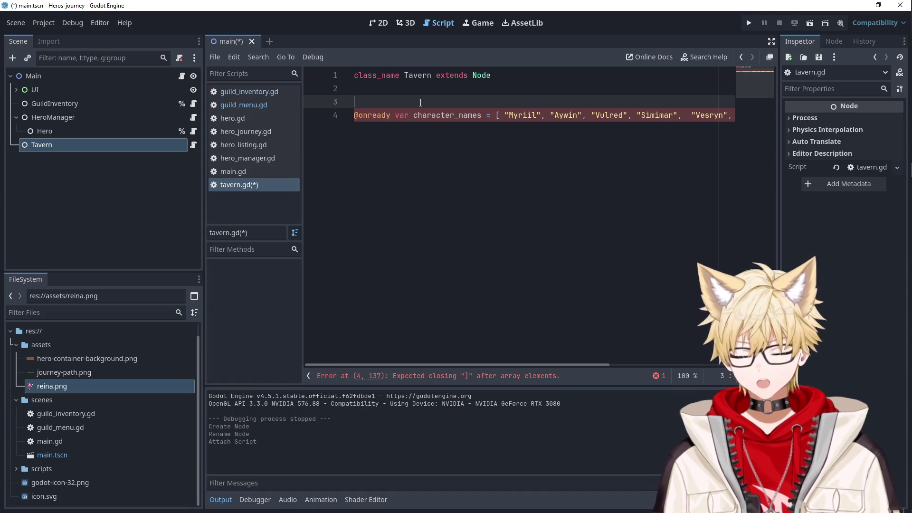
{"action": "key", "text": "ctrl+End"}
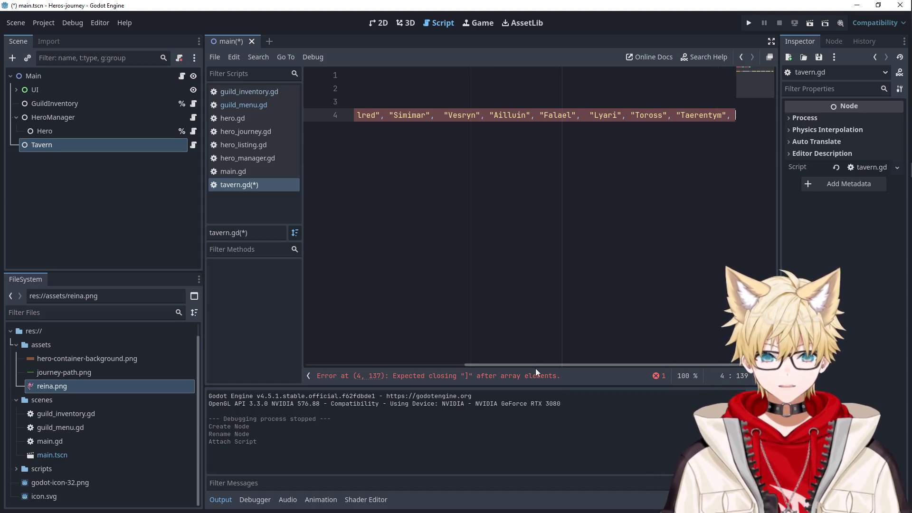
{"action": "left_click_drag", "start_coordinate": [534, 367], "coordinate": [256, 358]}
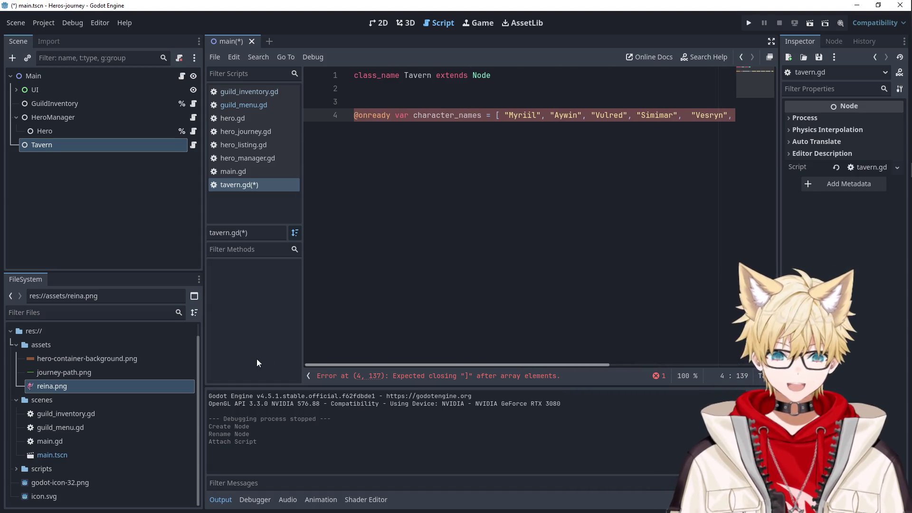
- Break the character_names list after Simimar so the remaining names continue on line 5
{"action": "left_click", "coordinate": [502, 117]}
{"action": "key", "text": "Return"}
{"action": "key", "text": "BackSpace"}
{"action": "key", "text": "BackSpace"}
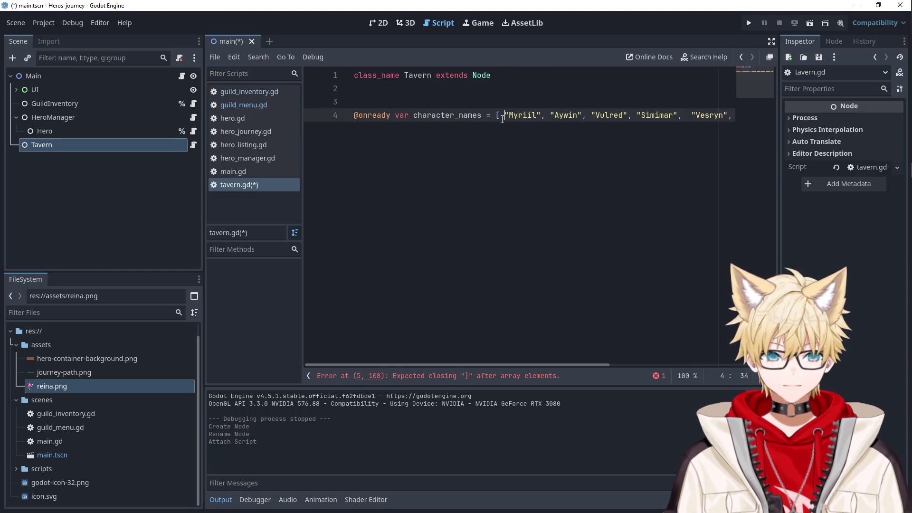
{"action": "key", "text": "Return"}
{"action": "key", "text": "BackSpace"}
{"action": "key", "text": "BackSpace"}
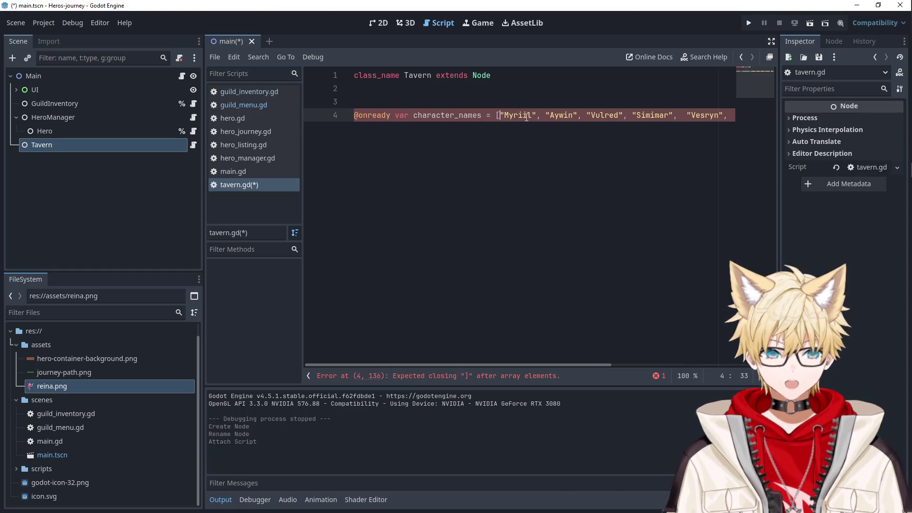
{"action": "left_click", "coordinate": [688, 117]}
{"action": "key", "text": "Return"}
{"action": "key", "text": "BackSpace"}
{"action": "left_click", "coordinate": [649, 127]}
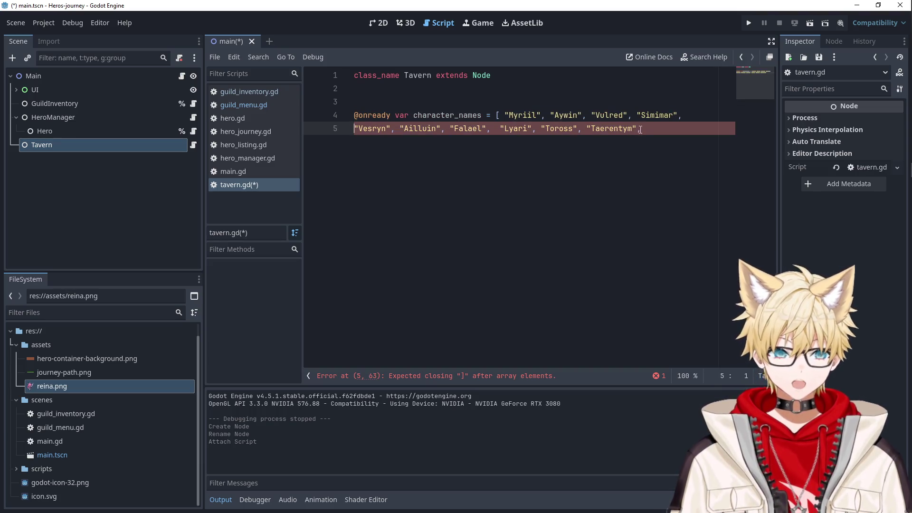
- Close the array with ] after Taerentym and move the names onto a line below the opening bracket
{"action": "type", "text": "]"}
{"action": "key", "text": "Home"}
{"action": "key", "text": "Tab"}
{"action": "left_click", "coordinate": [501, 118]}
{"action": "key", "text": "Return"}
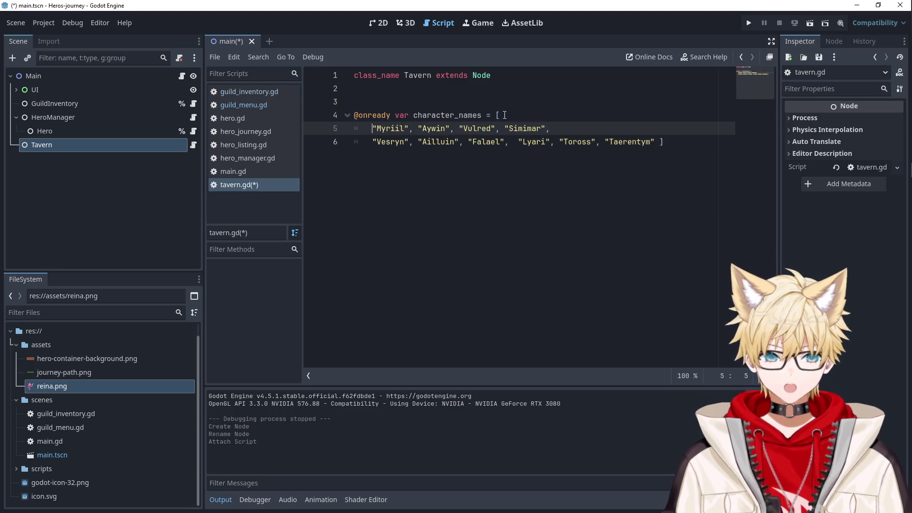
{"action": "left_click", "coordinate": [658, 141]}
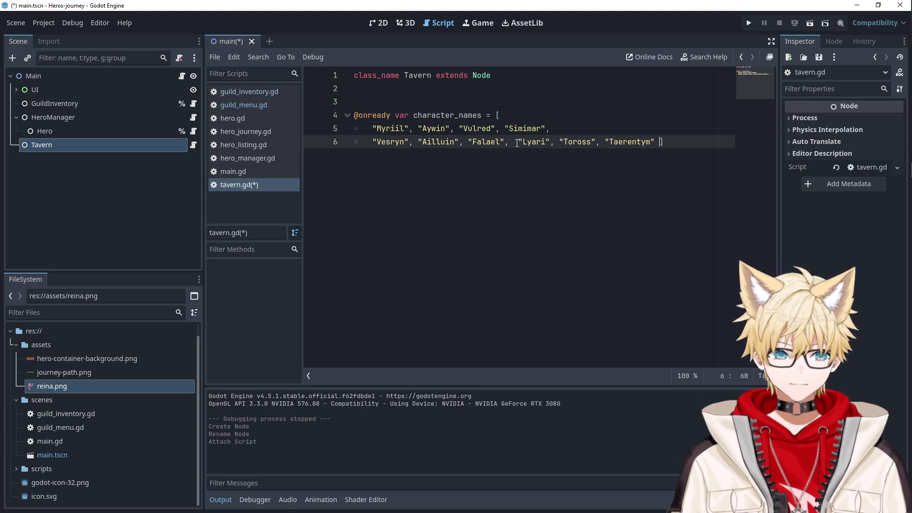
{"action": "left_click", "coordinate": [374, 141]}
{"action": "key", "text": "BackSpace"}
{"action": "key", "text": "BackSpace"}
{"action": "type", "text": "\\"}
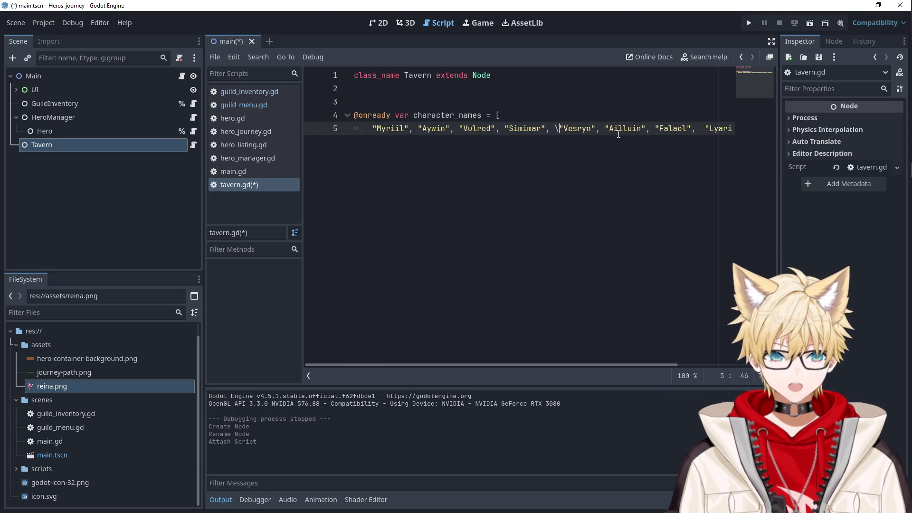
{"action": "key", "text": "BackSpace"}
- Rebreak the names before Falael and move the closing bracket onto its own line
{"action": "left_click", "coordinate": [652, 129]}
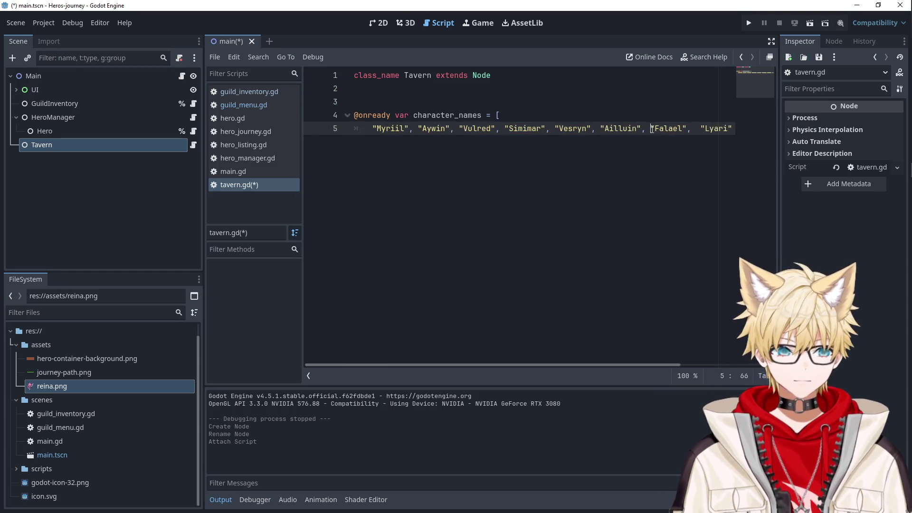
{"action": "key", "text": "Return"}
{"action": "left_click", "coordinate": [562, 142]}
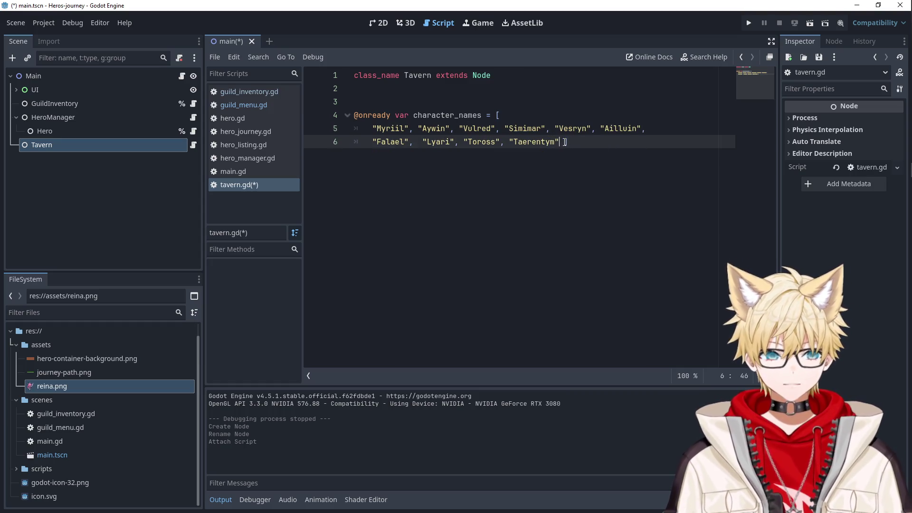
{"action": "key", "text": "Return"}
{"action": "key", "text": "Up"}
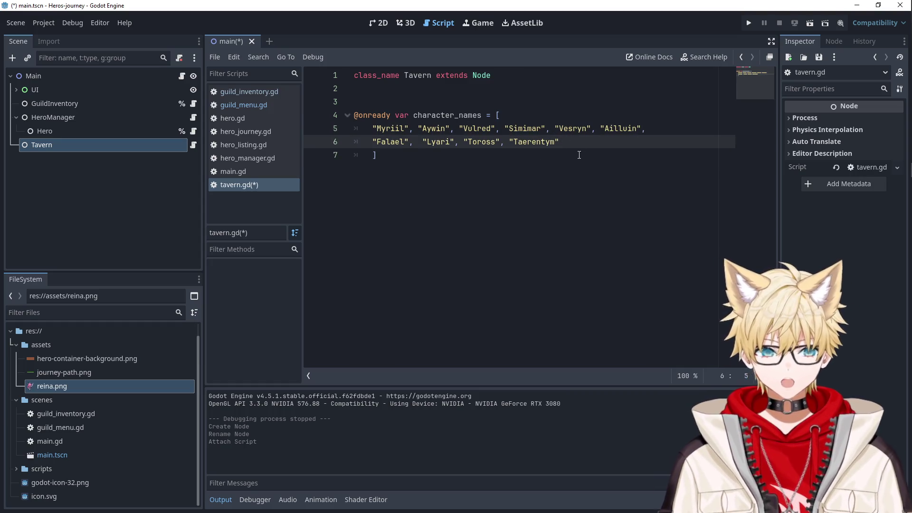
- Indent the name lines, append "Reina" after Taerentym, and add blank lines below the array
{"action": "left_click_drag", "start_coordinate": [579, 141], "coordinate": [373, 128]}
{"action": "key", "text": "Tab"}
{"action": "left_click", "coordinate": [448, 155]}
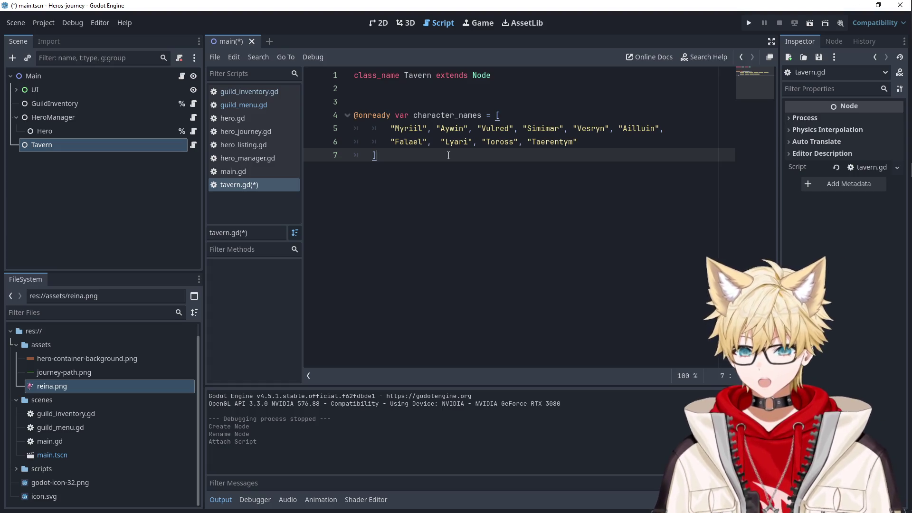
{"action": "left_click", "coordinate": [607, 148]}
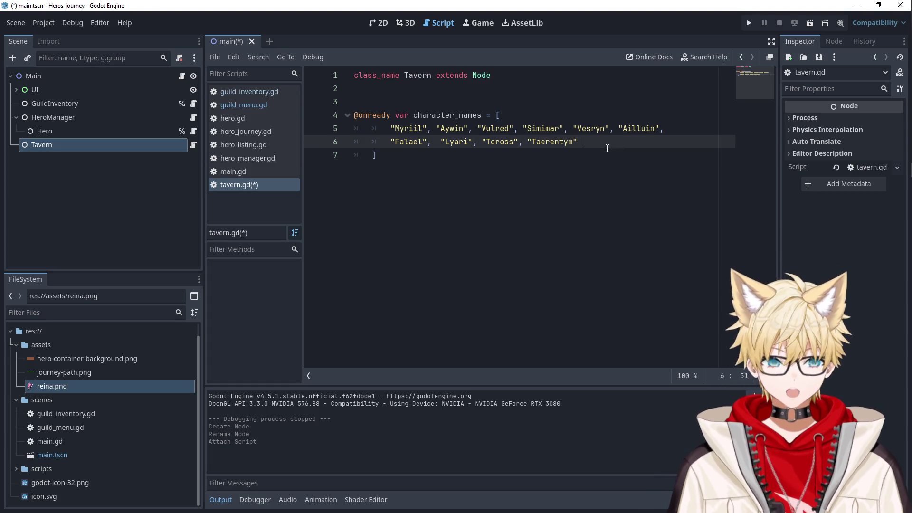
{"action": "type", "text": ". \"Reina"}
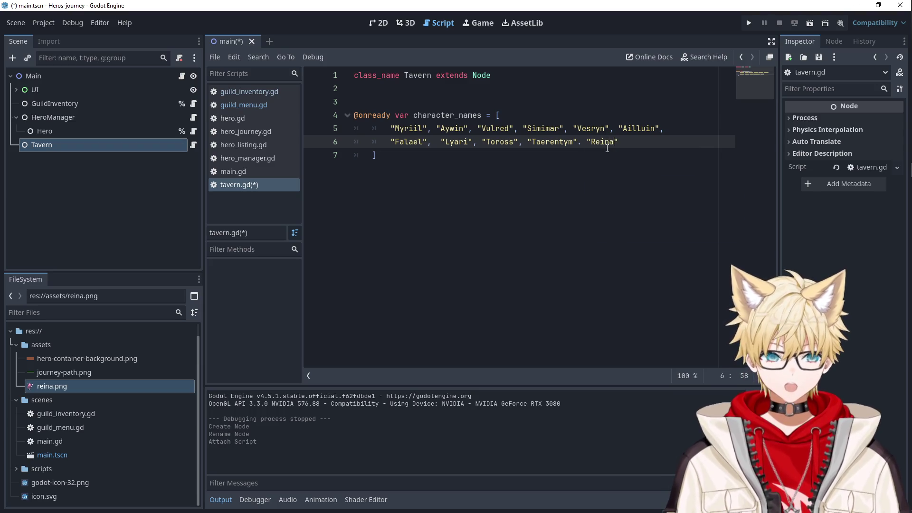
{"action": "left_click", "coordinate": [526, 177]}
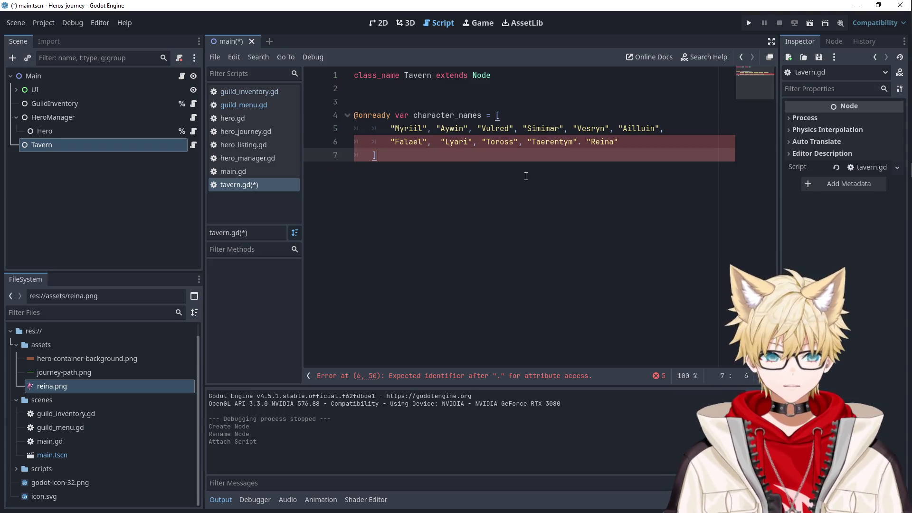
{"action": "left_click", "coordinate": [583, 142]}
{"action": "key", "text": "BackSpace"}
{"action": "type", "text": ","}
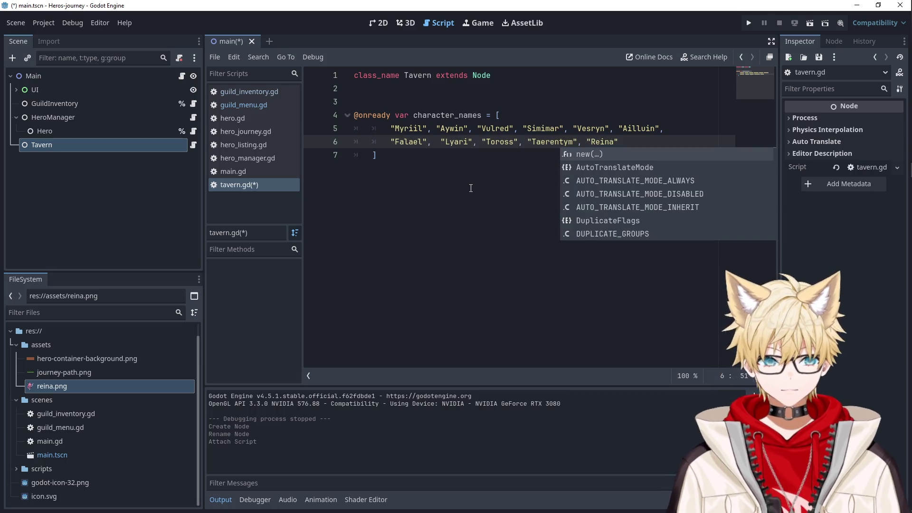
{"action": "left_click", "coordinate": [477, 160]}
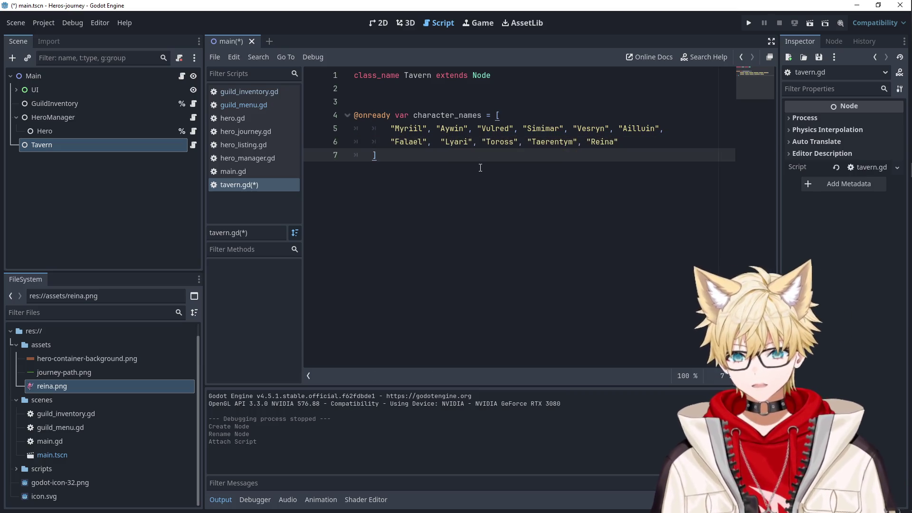
{"action": "key", "text": "Return"}
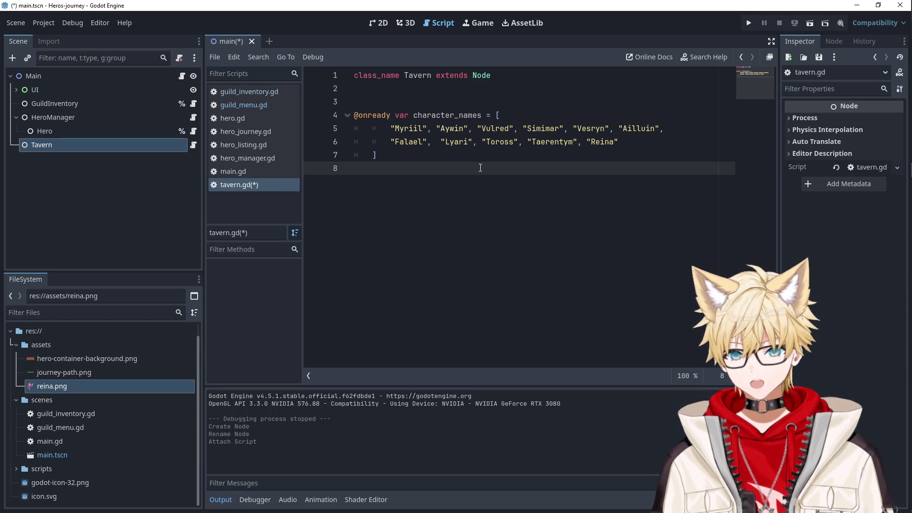
{"action": "key", "text": "Return"}
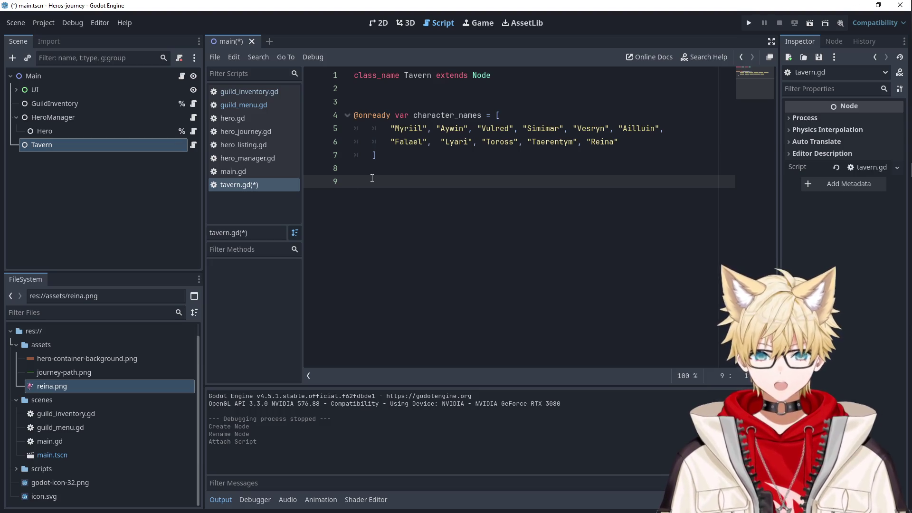
- Define func _generate_hero() with the line var gold_cost = _roll_gold_cost()
{"action": "type", "text": "func _generate_"}
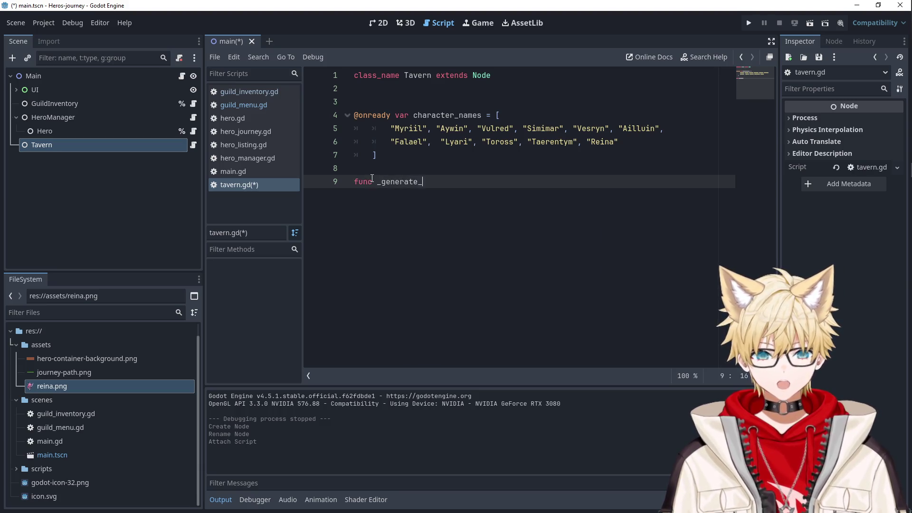
{"action": "type", "text": "hero():"}
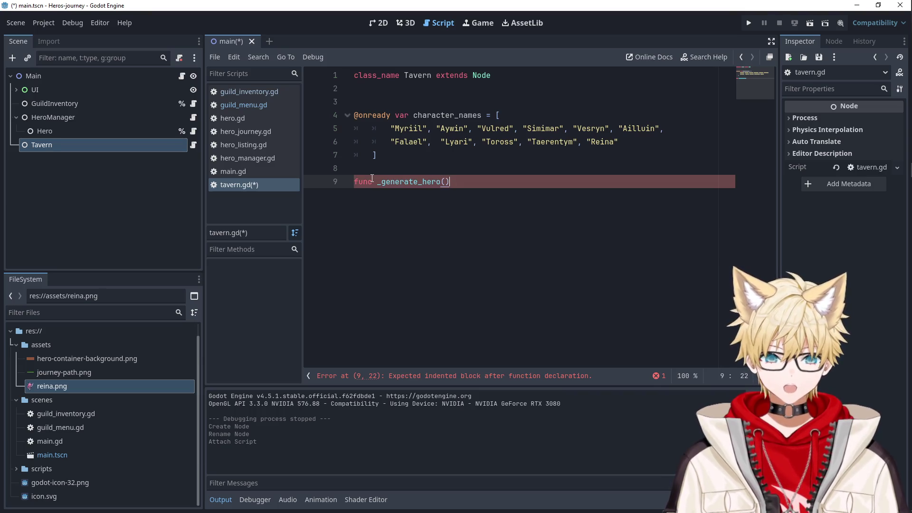
{"action": "key", "text": "Return"}
{"action": "type", "text": "gold_cost = "}
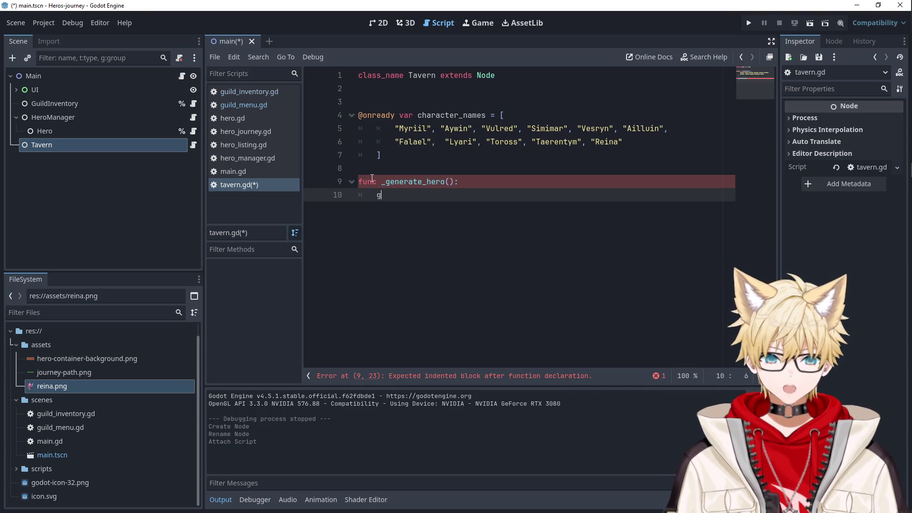
{"action": "type", "text": "_ge"}
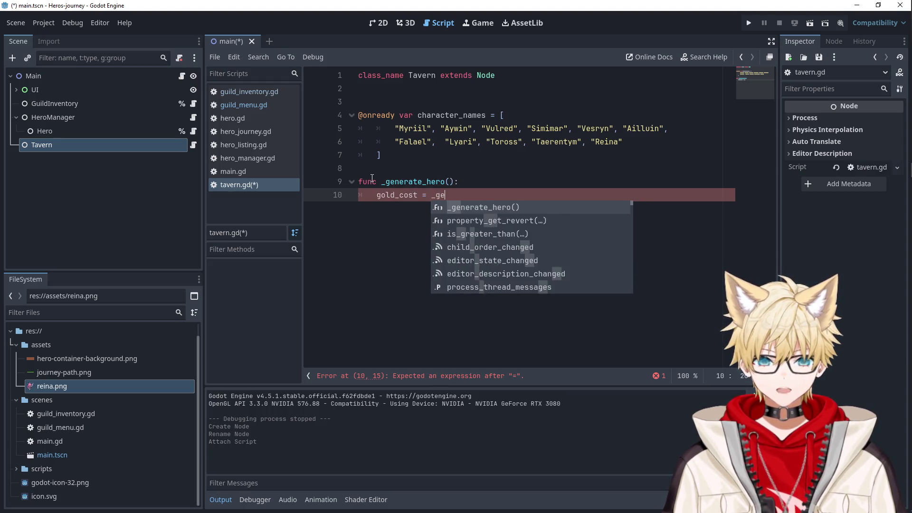
{"action": "key", "text": "BackSpace"}
{"action": "key", "text": "BackSpace"}
{"action": "type", "text": "roll_gold_"}
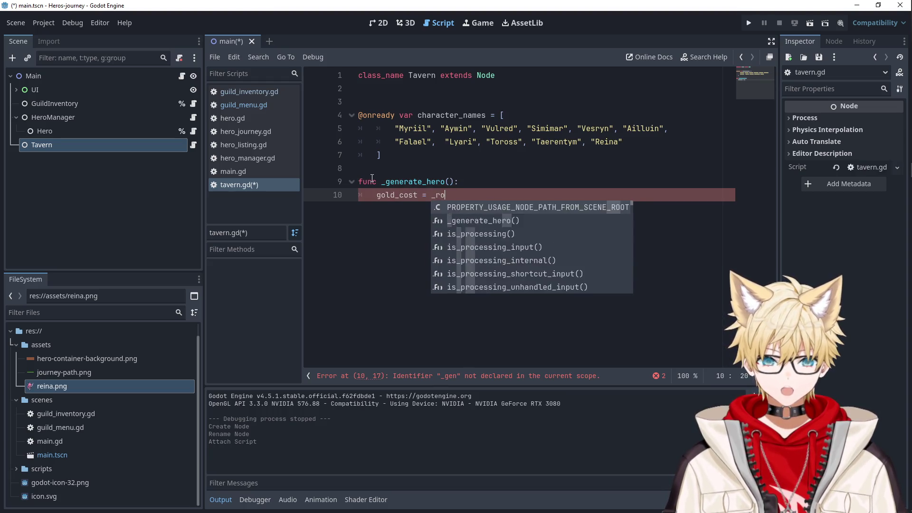
{"action": "type", "text": "cost()"}
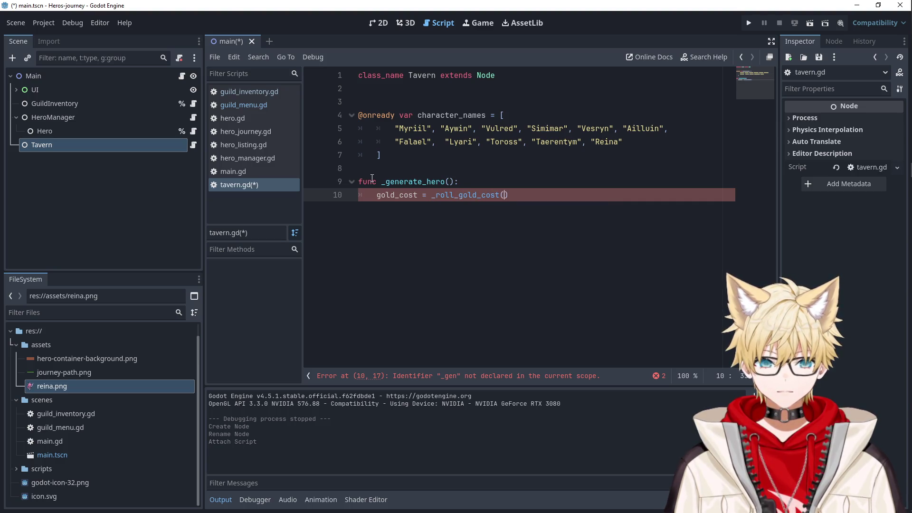
{"action": "key", "text": "Return"}
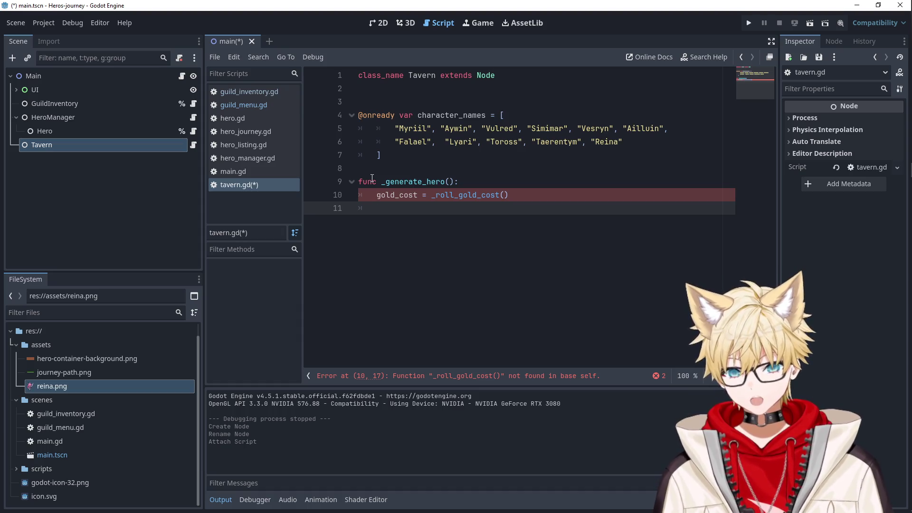
{"action": "key", "text": "Tab"}
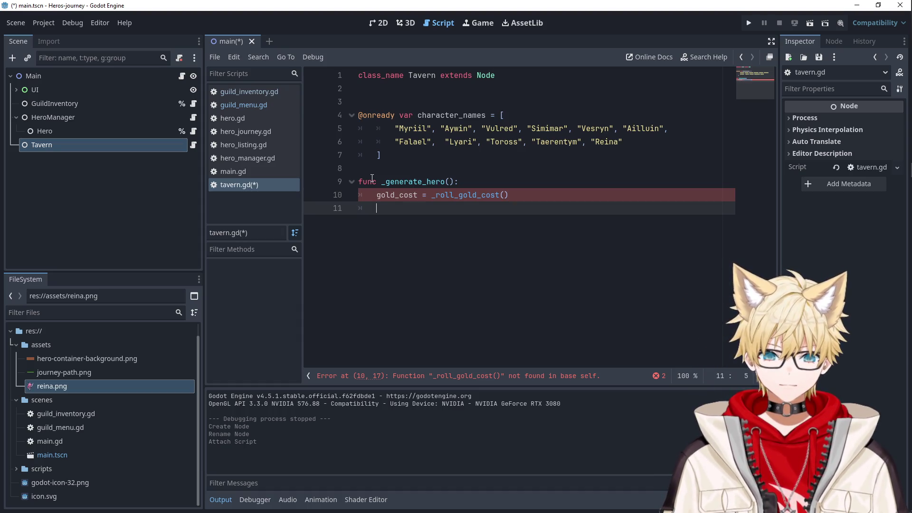
{"action": "key", "text": "Up"}
{"action": "type", "text": "var"}
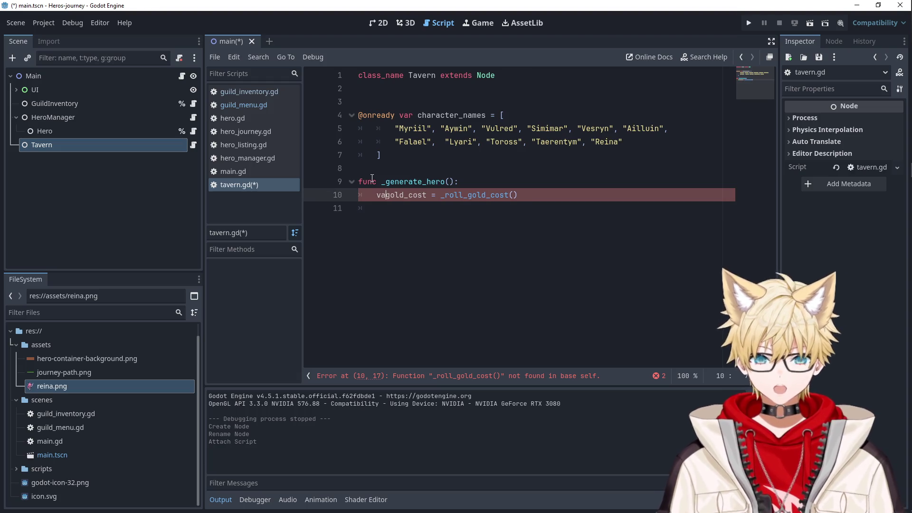
{"action": "key", "text": "Down"}
- Add var name = character_names.pick_random() as the next line of _generate_hero
{"action": "type", "text": "var name = "}
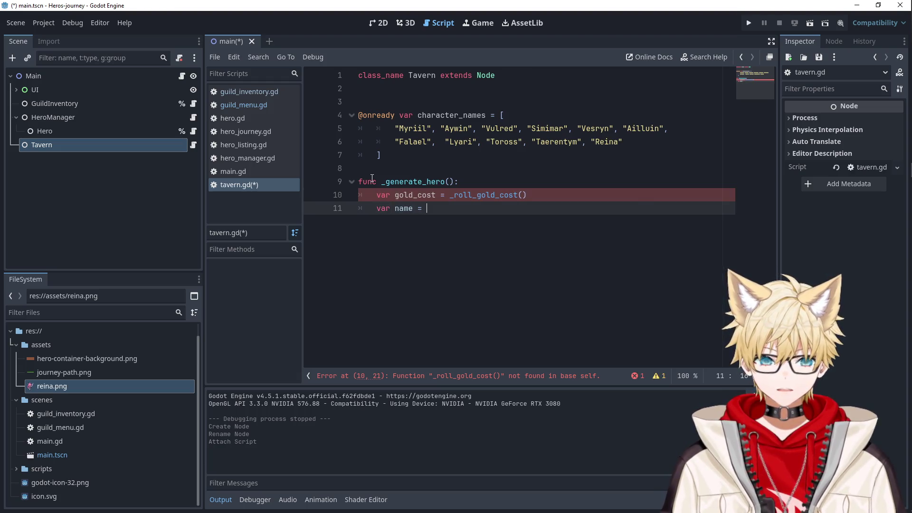
{"action": "type", "text": "_"}
{"action": "key", "text": "BackSpace"}
{"action": "type", "text": "chara"}
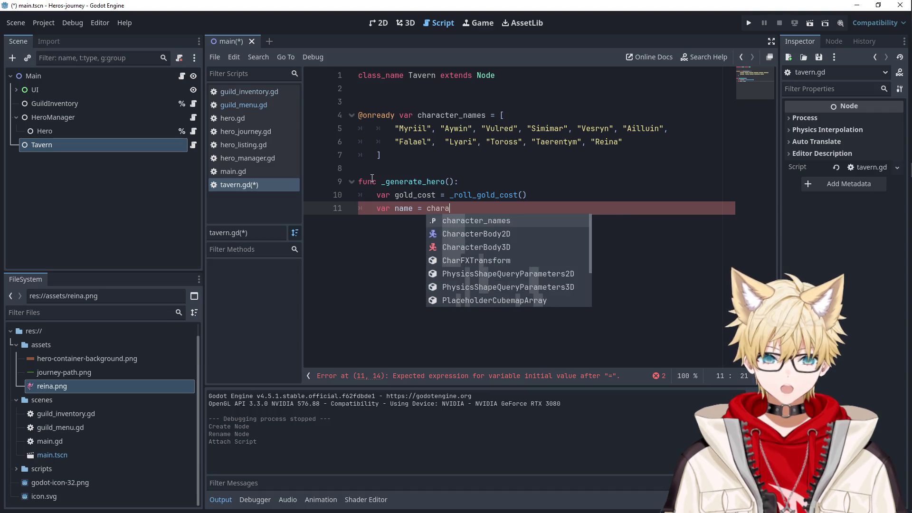
{"action": "key", "text": "Return"}
{"action": "type", "text": "."}
{"action": "type", "text": "bs"}
{"action": "key", "text": "Escape"}
{"action": "key", "text": "BackSpace"}
{"action": "key", "text": "BackSpace"}
{"action": "type", "text": "pick"}
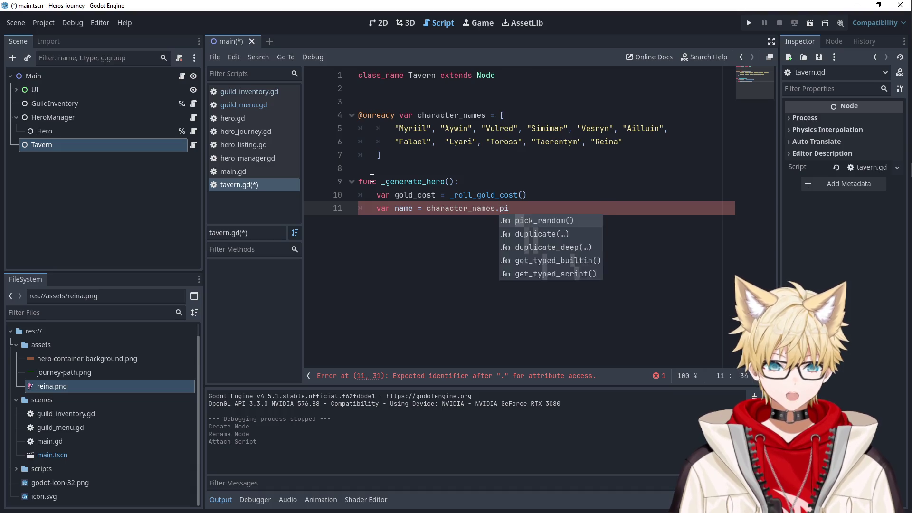
{"action": "key", "text": "Return"}
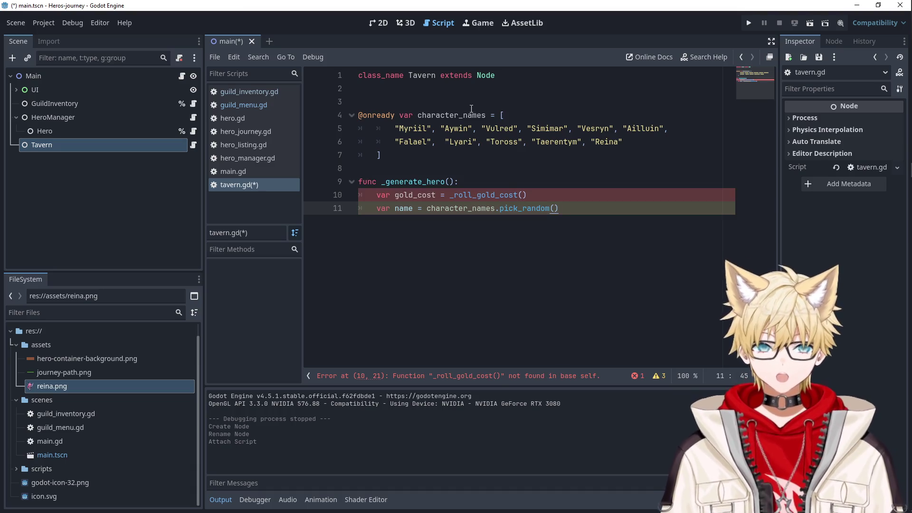
- Type the character_names declaration as Array, then add a blank line below _generate_hero
{"action": "left_click", "coordinate": [487, 116]}
{"action": "type", "text": ": Array"}
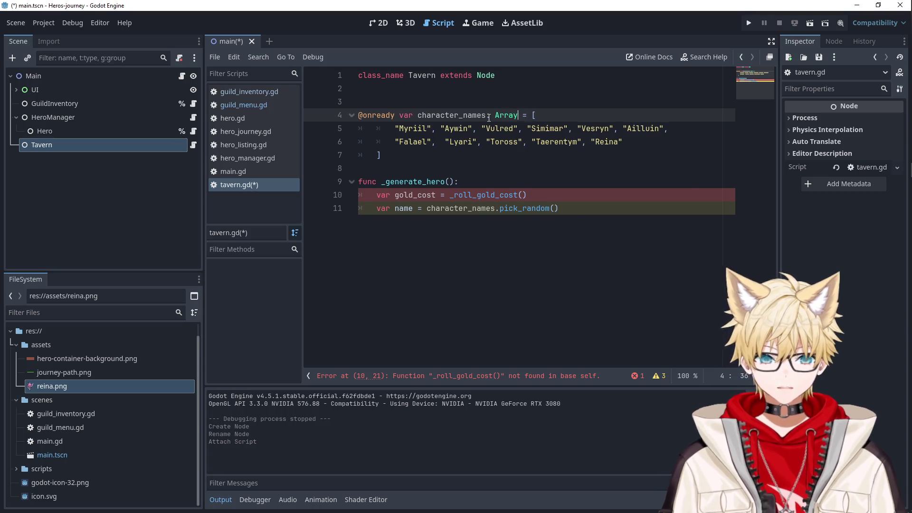
{"action": "key", "text": "Escape"}
{"action": "left_click", "coordinate": [575, 208]}
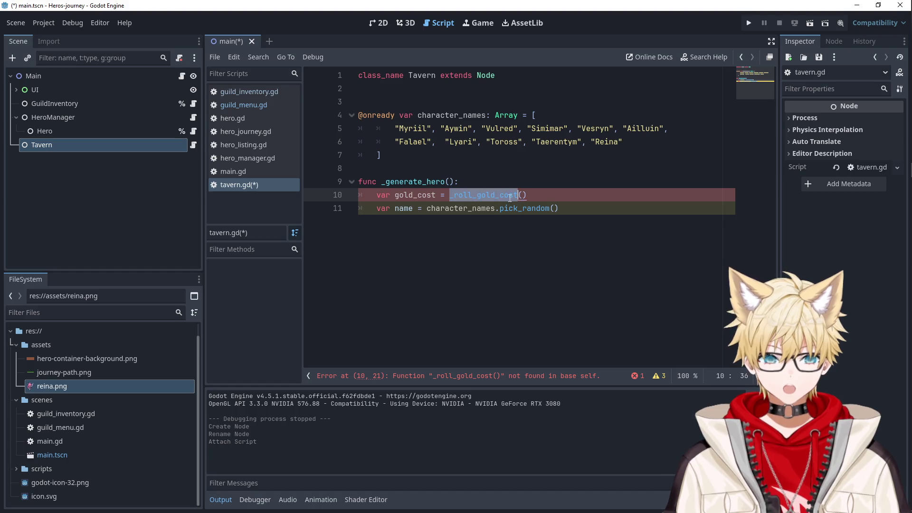
{"action": "key", "text": "Return"}
{"action": "key", "text": "BackSpace"}
- Write func _roll_gold_cost() returning randi_range(77, 513) below _generate_hero
{"action": "key", "text": "Return"}
{"action": "type", "text": "func "}
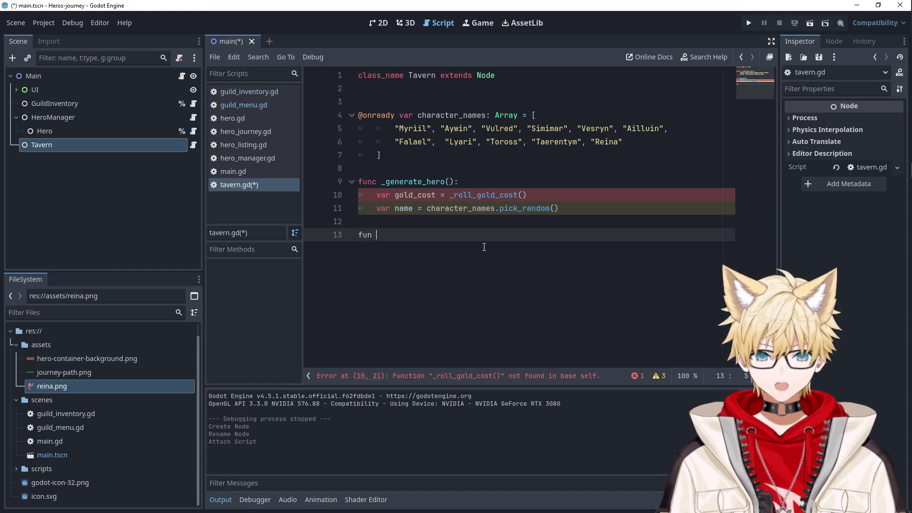
{"action": "type", "text": "_roll_gold_cost():"}
{"action": "key", "text": "Return"}
{"action": "type", "text": "return "}
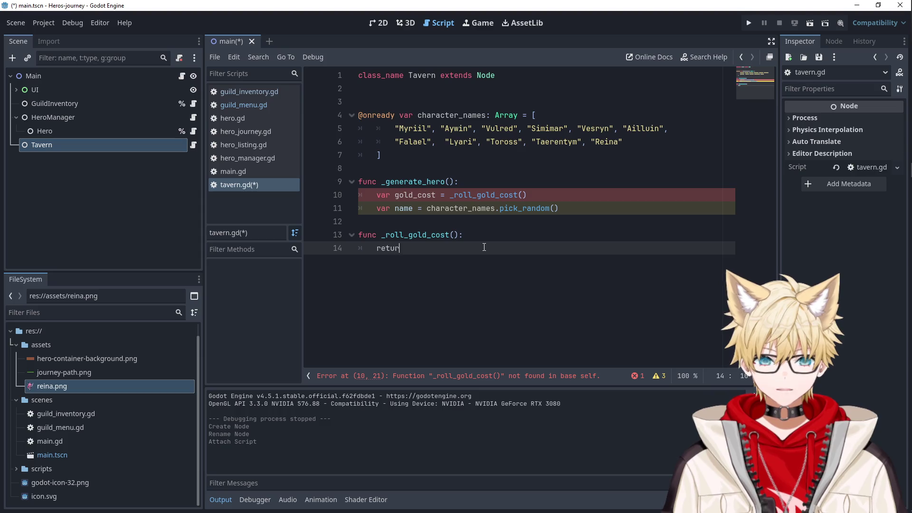
{"action": "type", "text": "randi_r"}
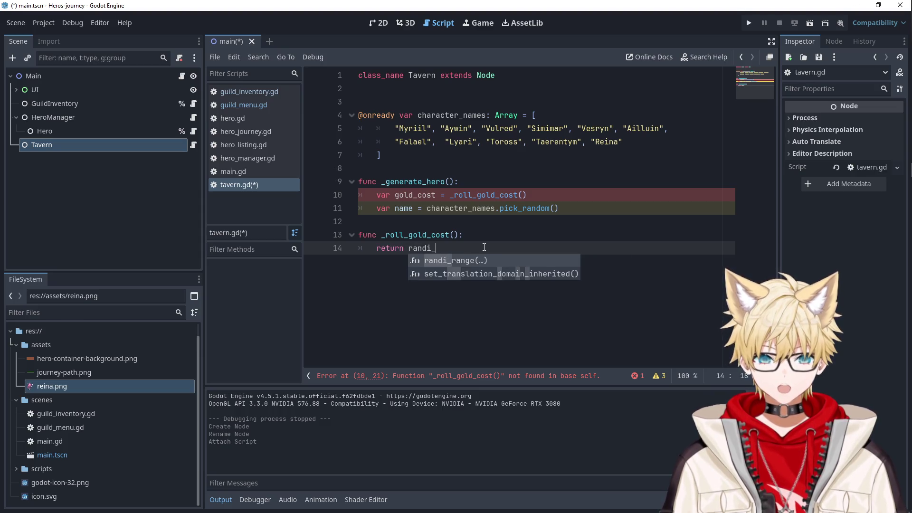
{"action": "key", "text": "Return"}
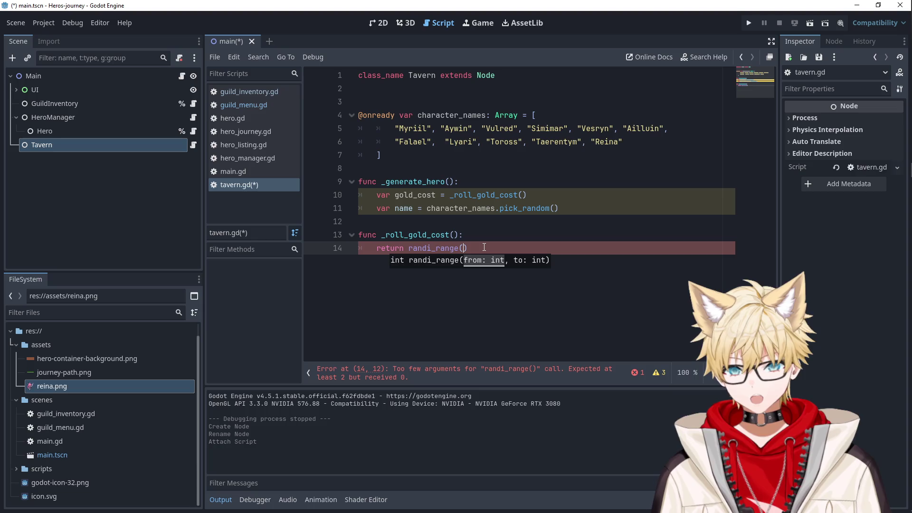
{"action": "type", "text": "77, 8134"}
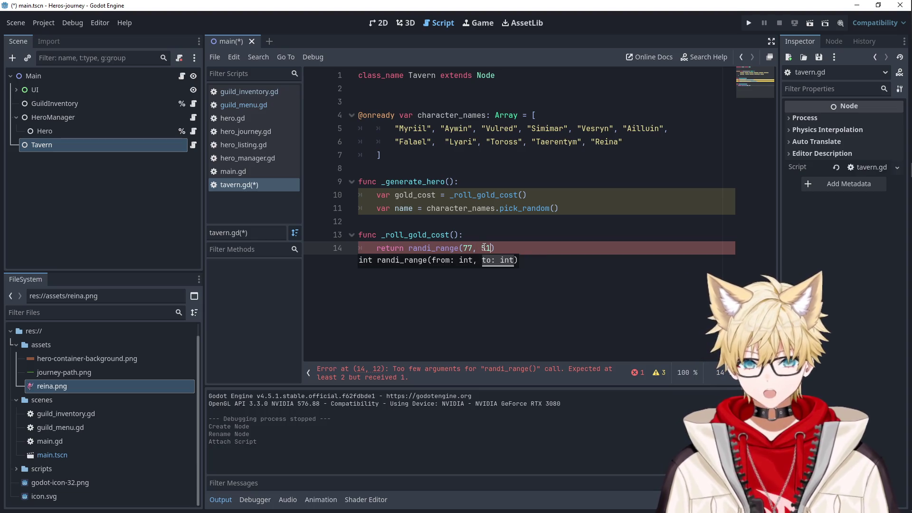
{"action": "key", "text": "BackSpace"}
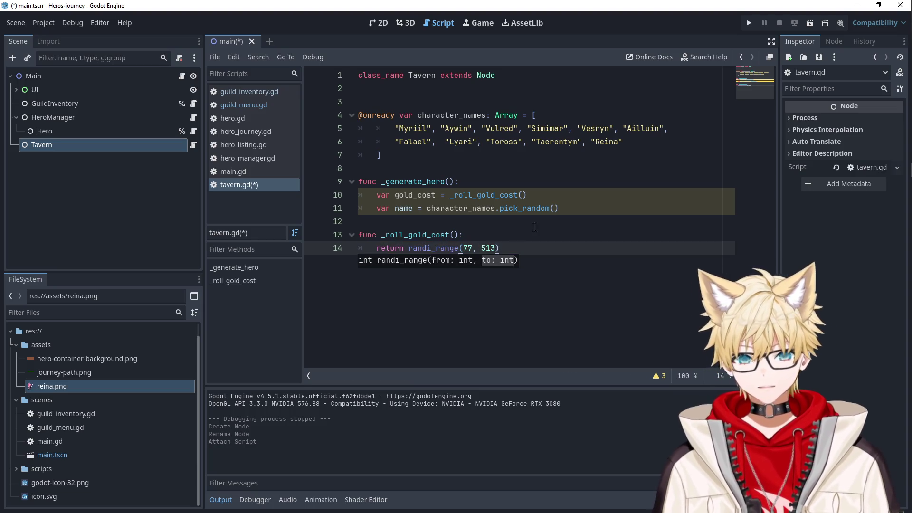
{"action": "left_click", "coordinate": [605, 205]}
{"action": "key", "text": "Return"}
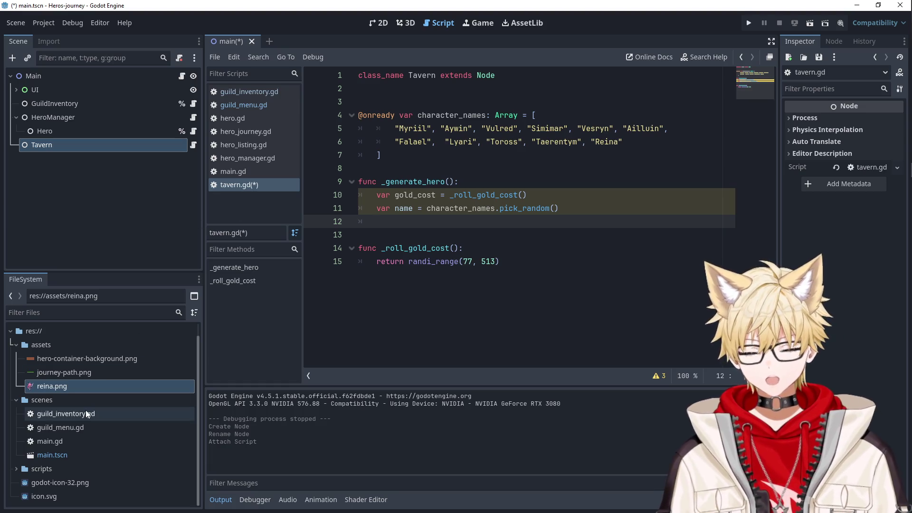
- Create a 'resources' folder at res:// in the FileSystem panel
{"action": "left_click", "coordinate": [12, 345]}
{"action": "left_click", "coordinate": [15, 371]}
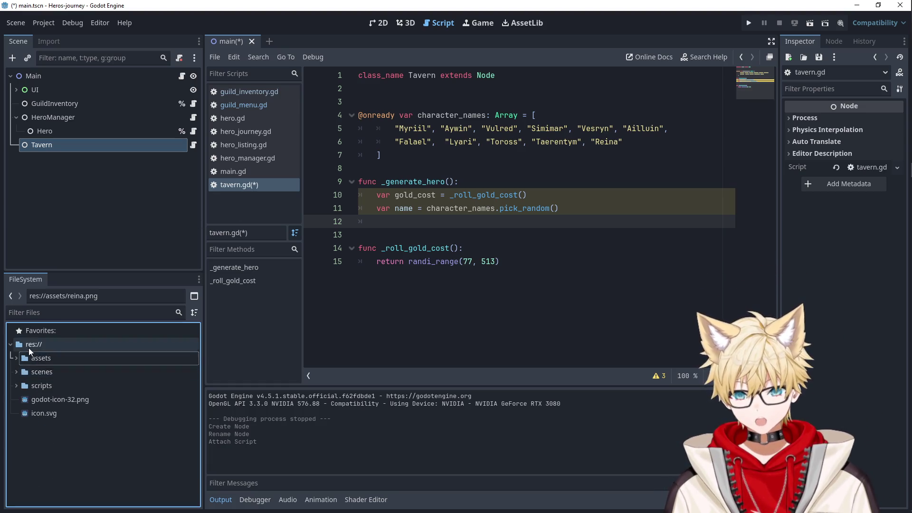
{"action": "right_click", "coordinate": [28, 347]}
{"action": "mouse_move", "coordinate": [71, 355]}
{"action": "left_click", "coordinate": [178, 355]}
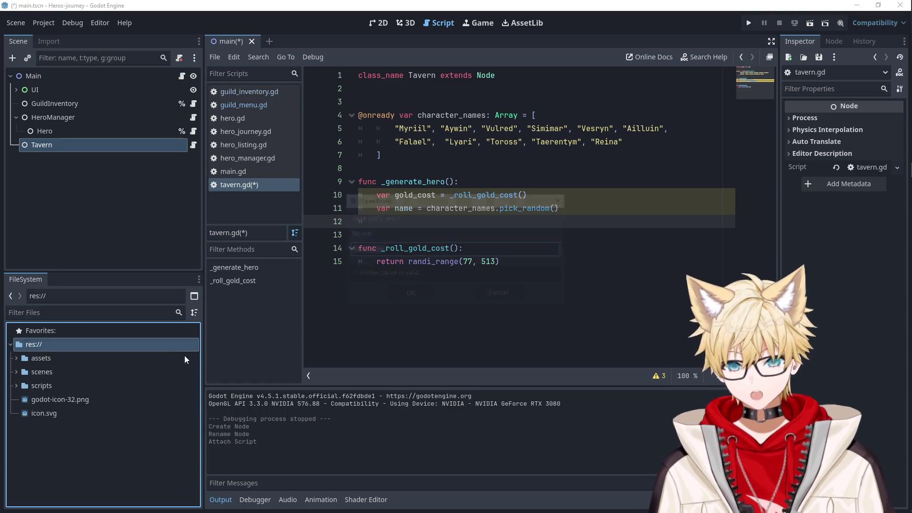
{"action": "type", "text": "resources"}
{"action": "key", "text": "Return"}
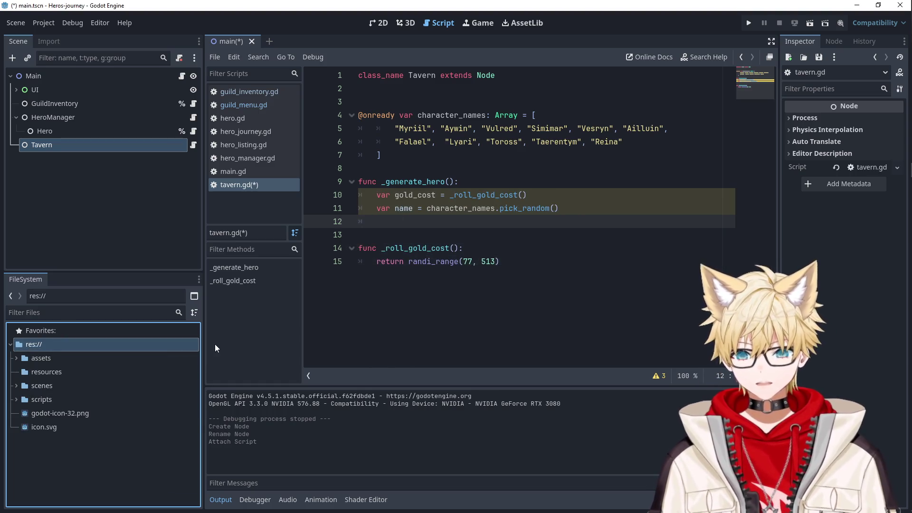
- Create a 'classes' folder inside resources and select it
{"action": "right_click", "coordinate": [61, 375]}
{"action": "mouse_move", "coordinate": [111, 312]}
{"action": "left_click", "coordinate": [204, 311]}
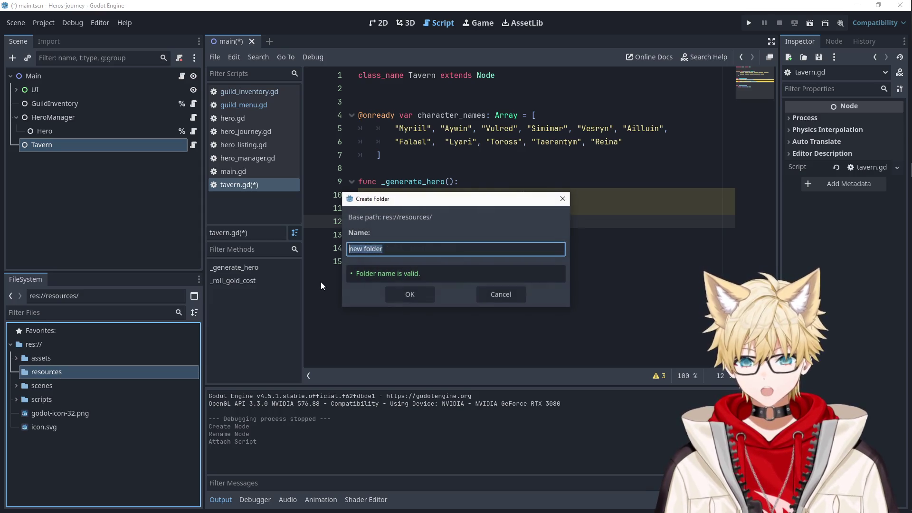
{"action": "type", "text": "classes"}
{"action": "key", "text": "Return"}
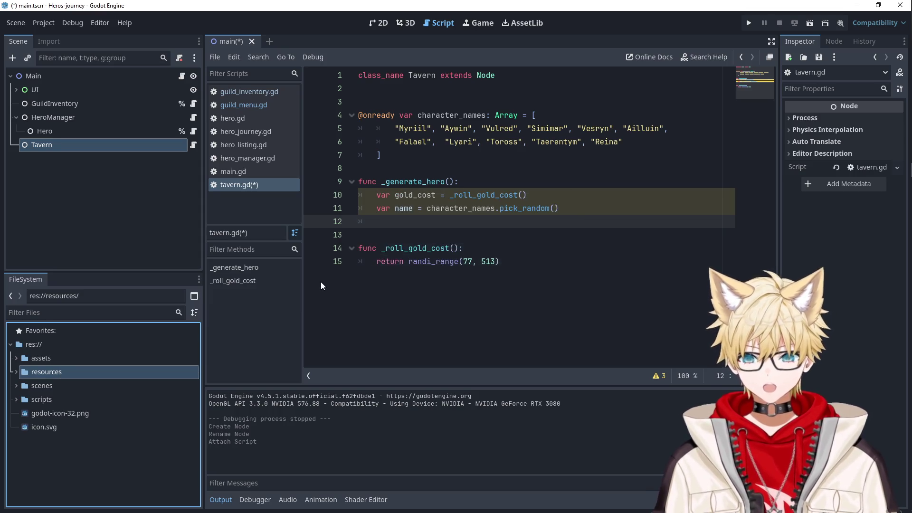
{"action": "left_click", "coordinate": [16, 370]}
{"action": "left_click", "coordinate": [48, 385]}
{"action": "right_click", "coordinate": [48, 385]}
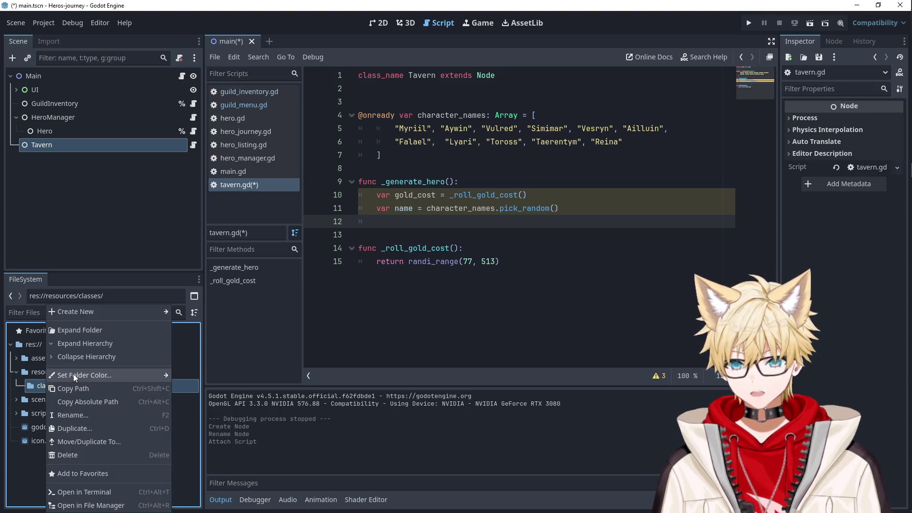
- Create a new script in classes that inherits from Resource
{"action": "mouse_move", "coordinate": [83, 312]}
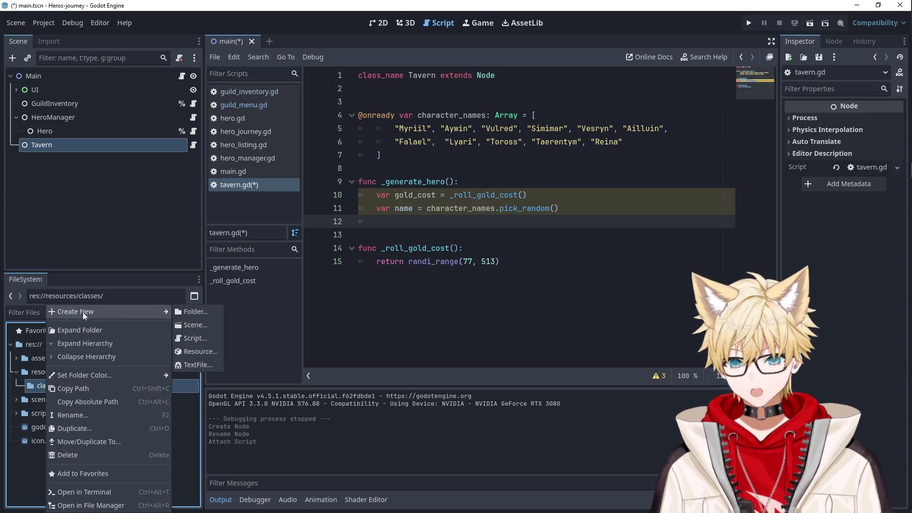
{"action": "left_click", "coordinate": [194, 338]}
{"action": "double_click", "coordinate": [408, 195]}
{"action": "type", "text": "Resource"}
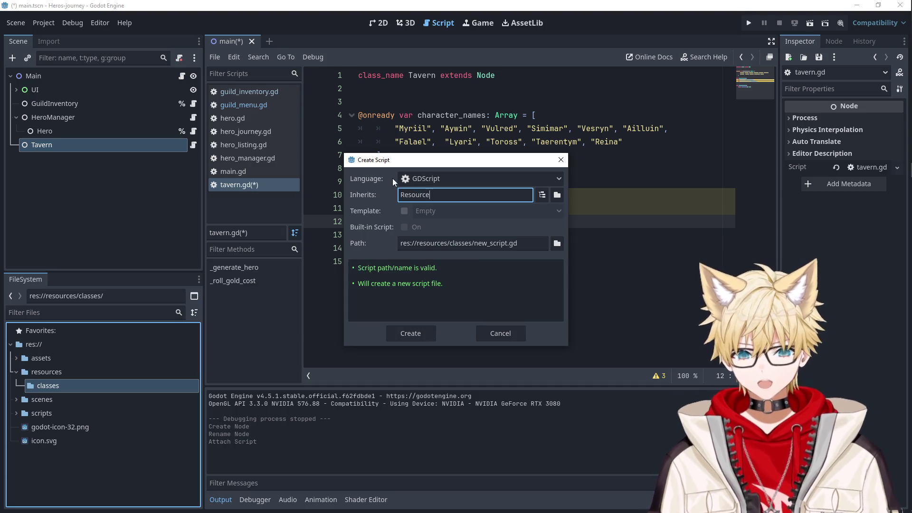
{"action": "double_click", "coordinate": [488, 250]}
{"action": "type", "text": "hero_data"}
{"action": "key", "text": "Return"}
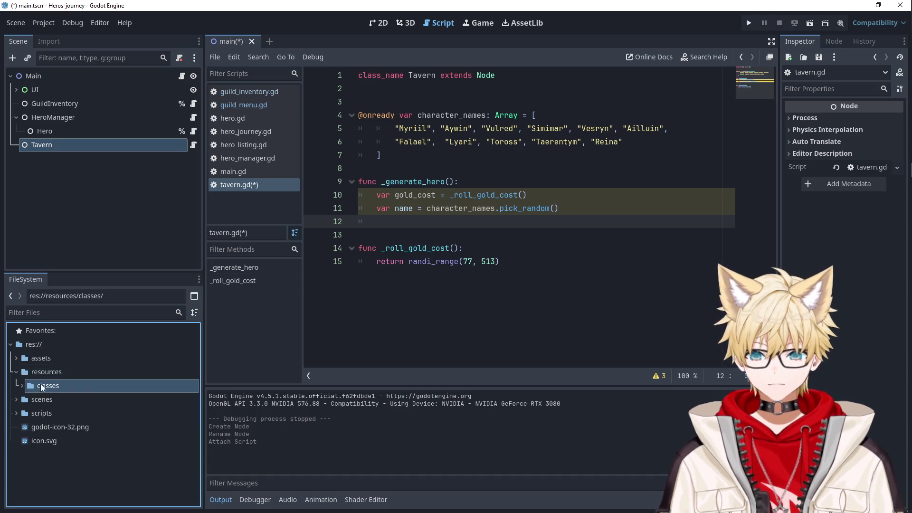
- Open hero.gd and declare class_name HeroResource
{"action": "double_click", "coordinate": [41, 385]}
{"action": "double_click", "coordinate": [90, 399]}
{"action": "type", "text": "class_name HeroResource"}
{"action": "right_click", "coordinate": [56, 402]}
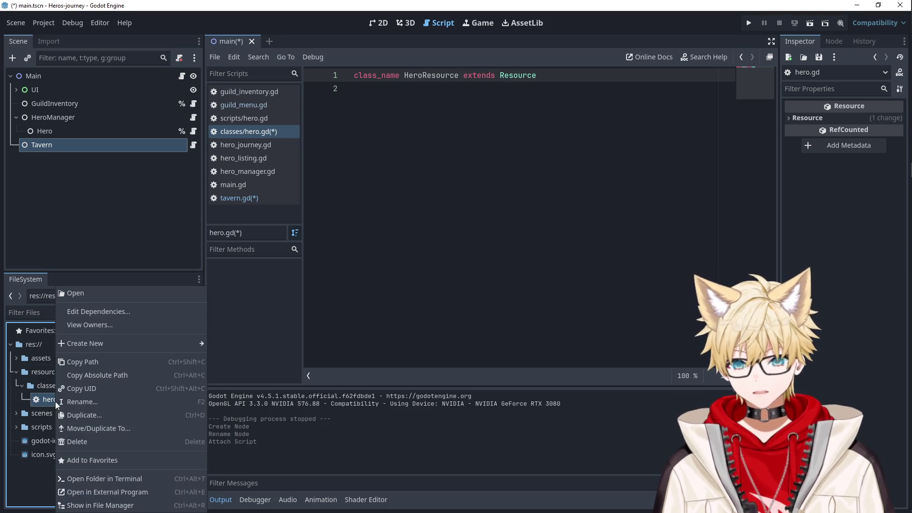
- Rename hero.gd to hero_resource.gd
{"action": "left_click", "coordinate": [86, 402]}
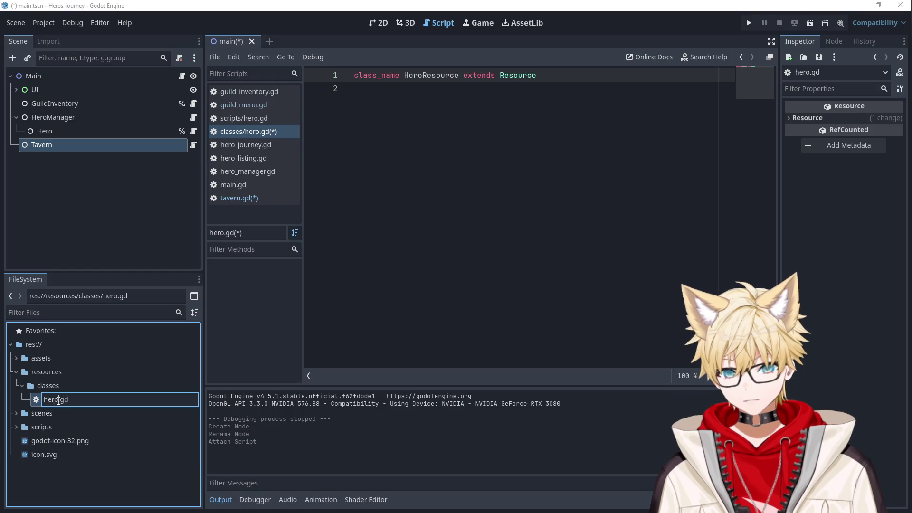
{"action": "type", "text": "_resource"}
{"action": "key", "text": "Return"}
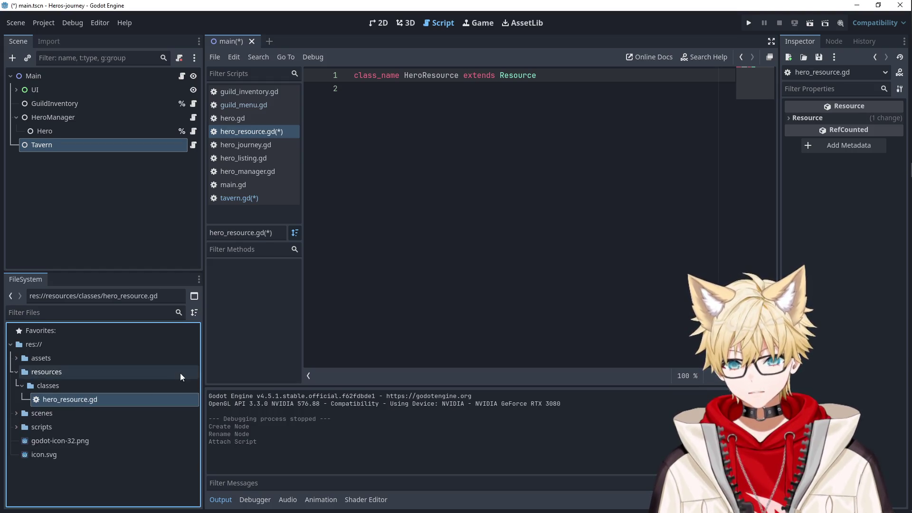
{"action": "left_click", "coordinate": [408, 105]}
{"action": "key", "text": "Return"}
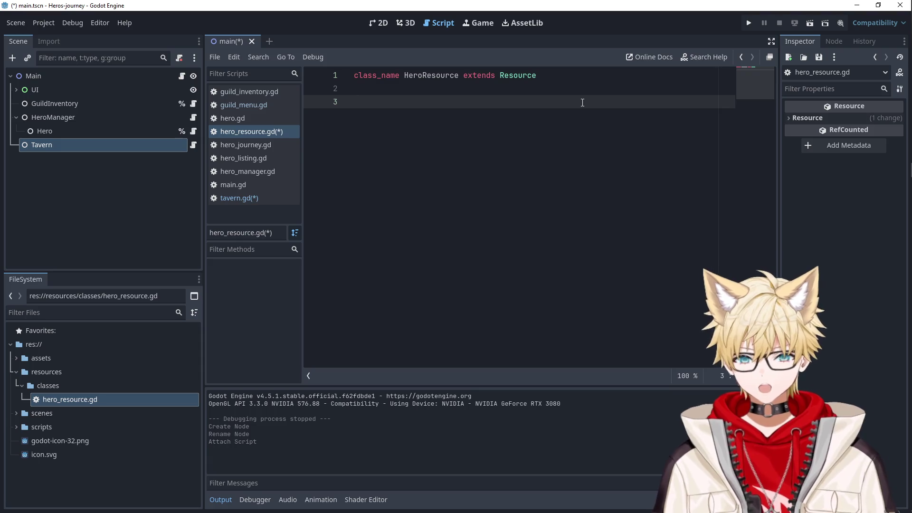
{"action": "type", "text": "@onready"}
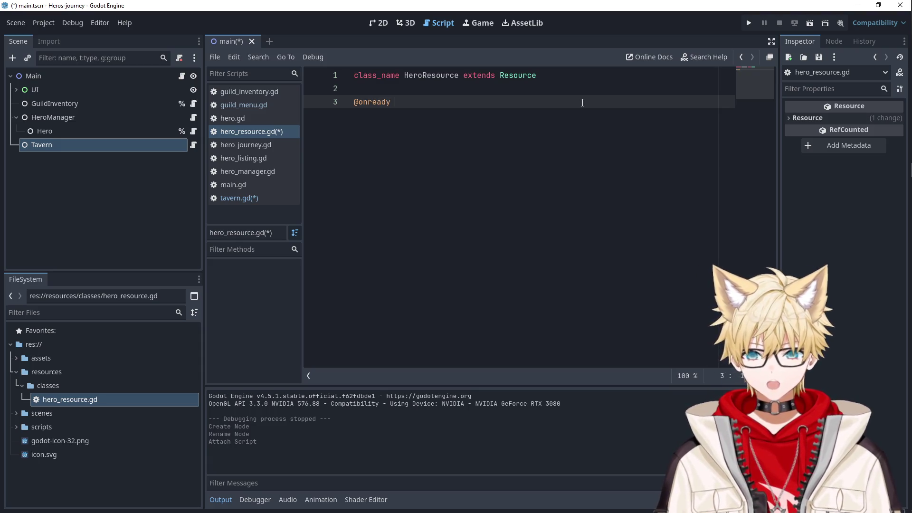
{"action": "key", "text": "BackSpace"}
{"action": "key", "text": "BackSpace"}
{"action": "key", "text": "BackSpace"}
{"action": "type", "text": "export var "}
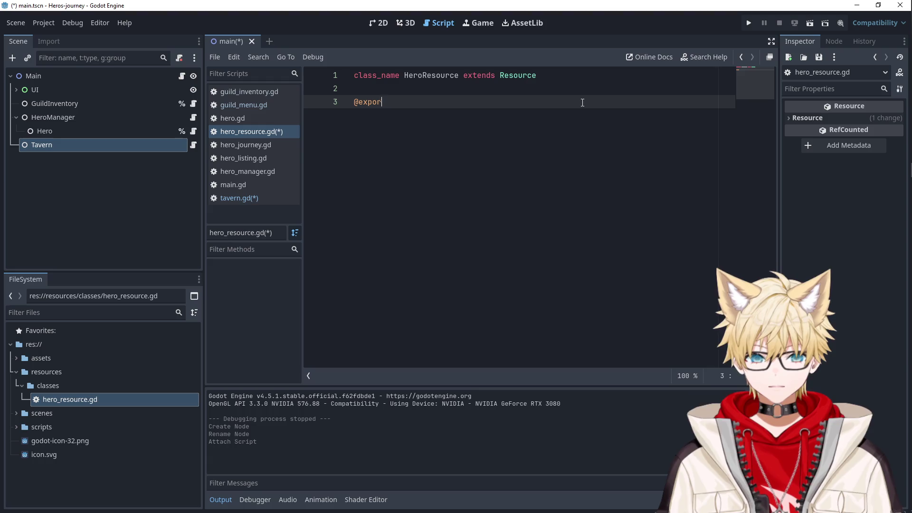
{"action": "type", "text": "gold_cost"}
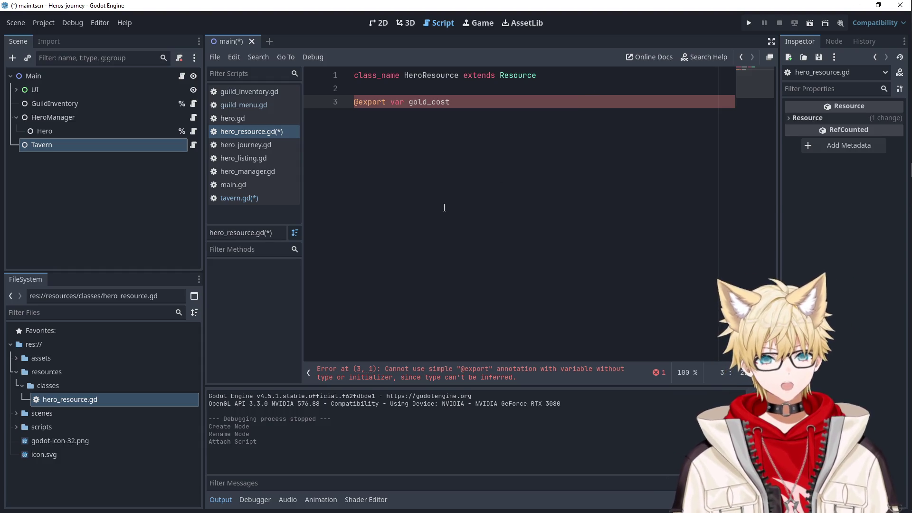
- Rename hero_resource.gd to recruitable_hero.gd
{"action": "right_click", "coordinate": [84, 402]}
{"action": "left_click", "coordinate": [110, 398]}
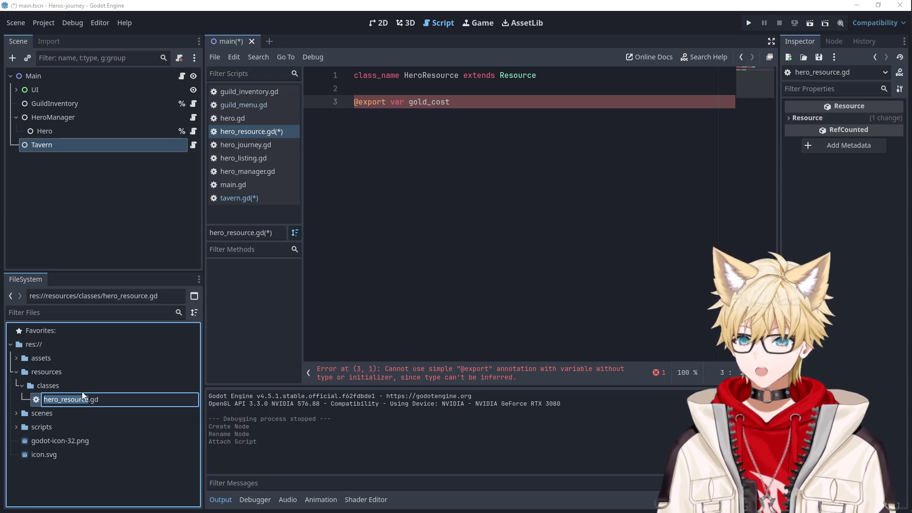
{"action": "type", "text": "ruitable"}
{"action": "type", "text": "_hero"}
{"action": "key", "text": "Return"}
- Change the class_name on line 1 from HeroResource to RecruitableHero
{"action": "double_click", "coordinate": [426, 75]}
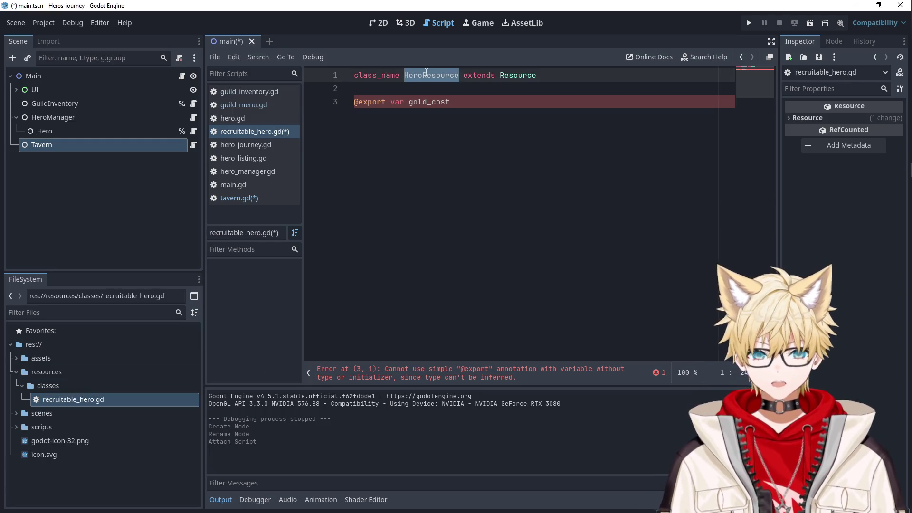
{"action": "type", "text": "Recruita"}
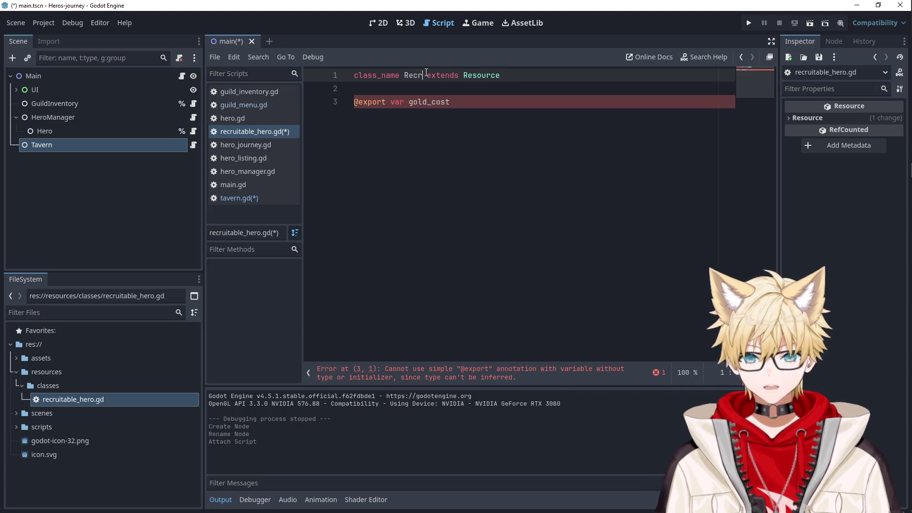
{"action": "type", "text": "bleHero"}
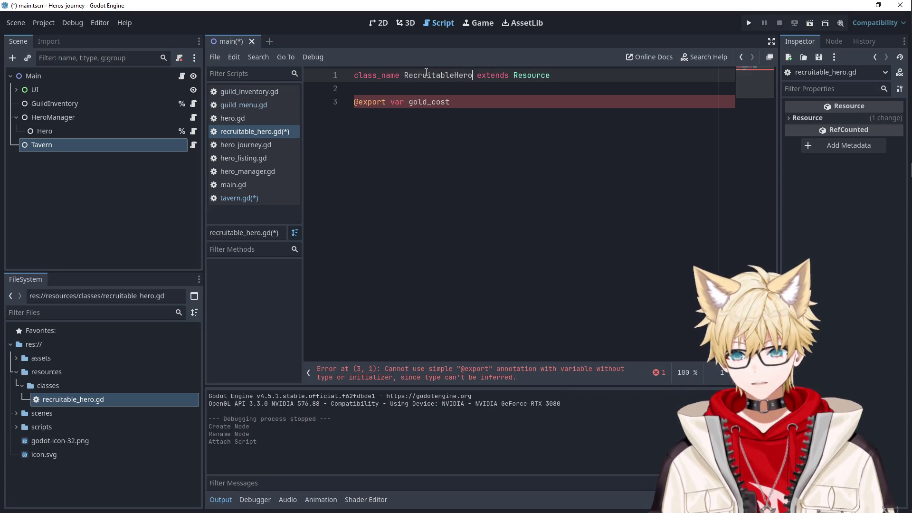
{"action": "left_click", "coordinate": [477, 108]}
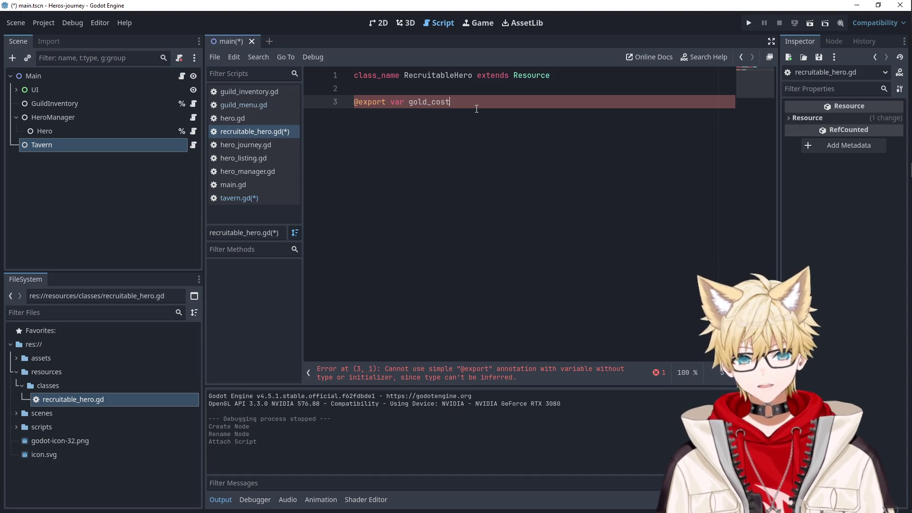
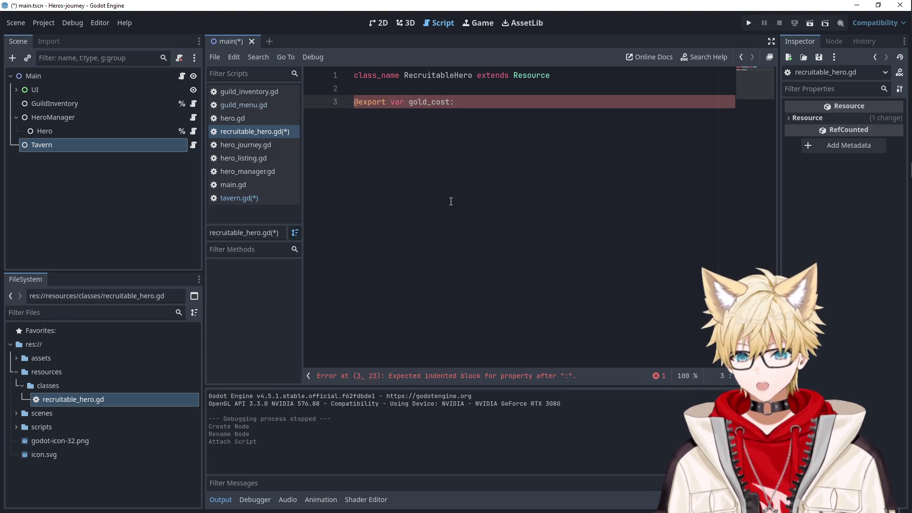
- Type gold_cost as int in recruitable_hero.gd, then switch to tavern.gd
{"action": "type", "text": "int"}
{"action": "key", "text": "Escape"}
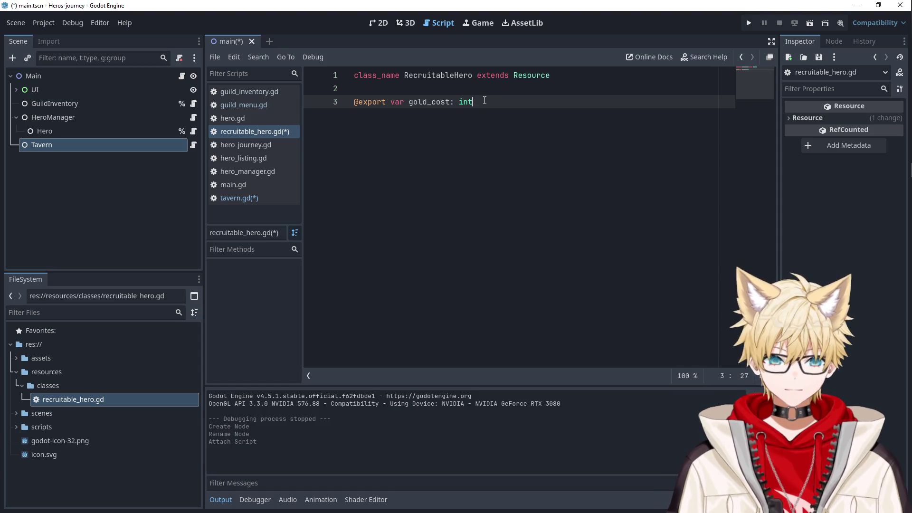
{"action": "left_click", "coordinate": [193, 131]}
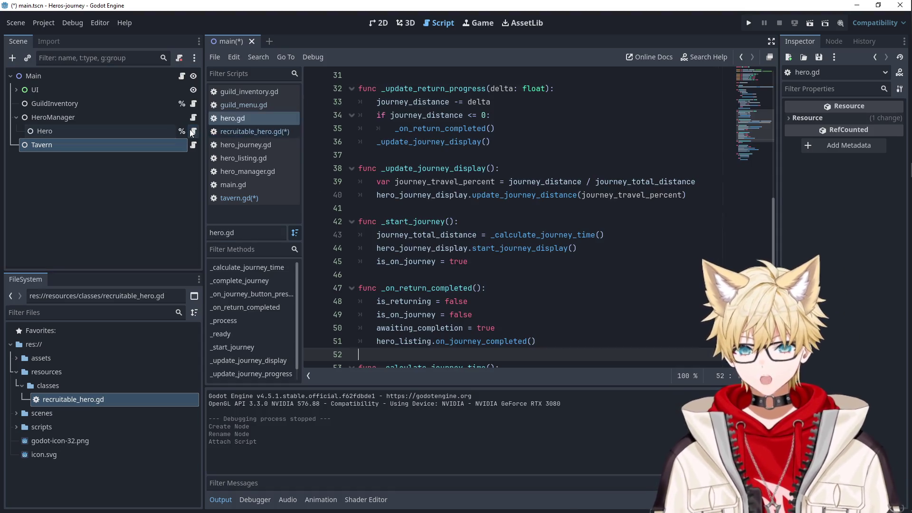
{"action": "left_click", "coordinate": [194, 145]}
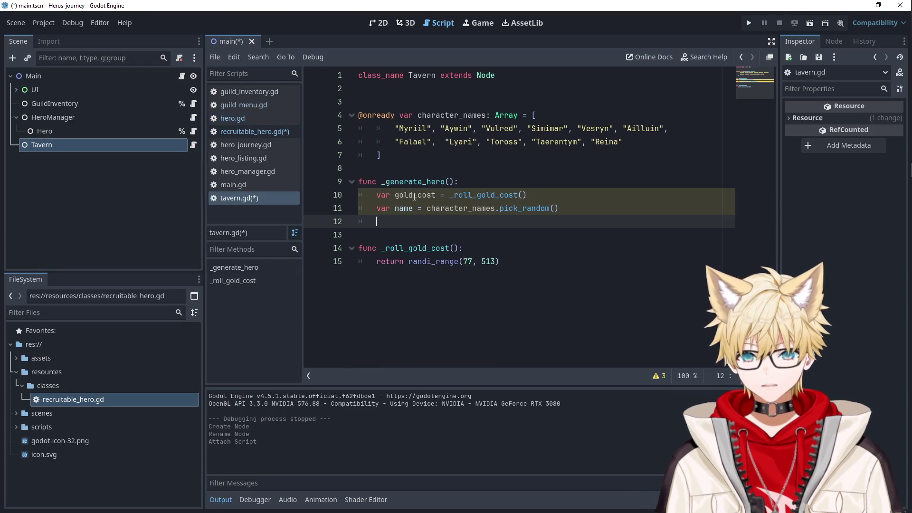
- Insert a preload of recruitable_hero.gd into tavern.gd, inspect its uid, then delete that line
{"action": "mouse_move", "coordinate": [74, 401]}
{"action": "left_mouse_down"}
{"action": "mouse_move", "coordinate": [330, 201]}
{"action": "mouse_move", "coordinate": [391, 90]}
{"action": "left_mouse_up"}
{"action": "double_click", "coordinate": [424, 88]}
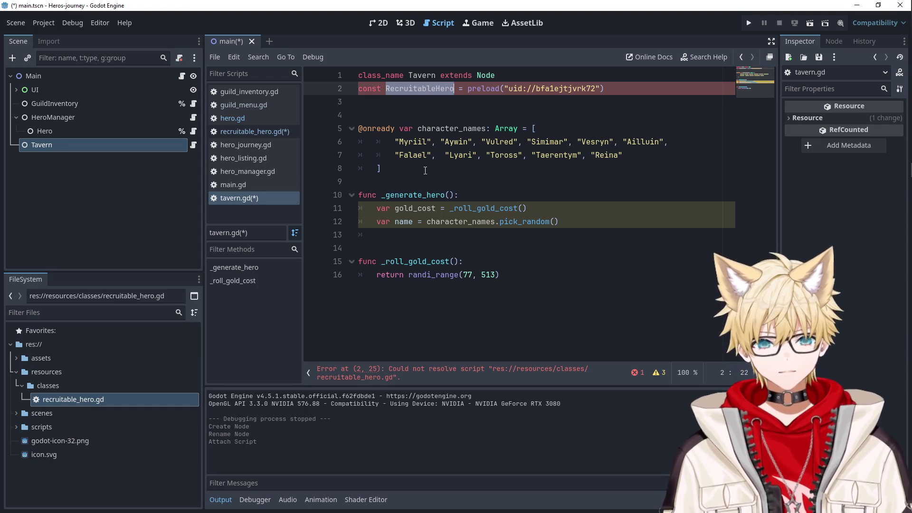
{"action": "double_click", "coordinate": [551, 88]}
{"action": "left_click", "coordinate": [522, 115]}
{"action": "double_click", "coordinate": [545, 88]}
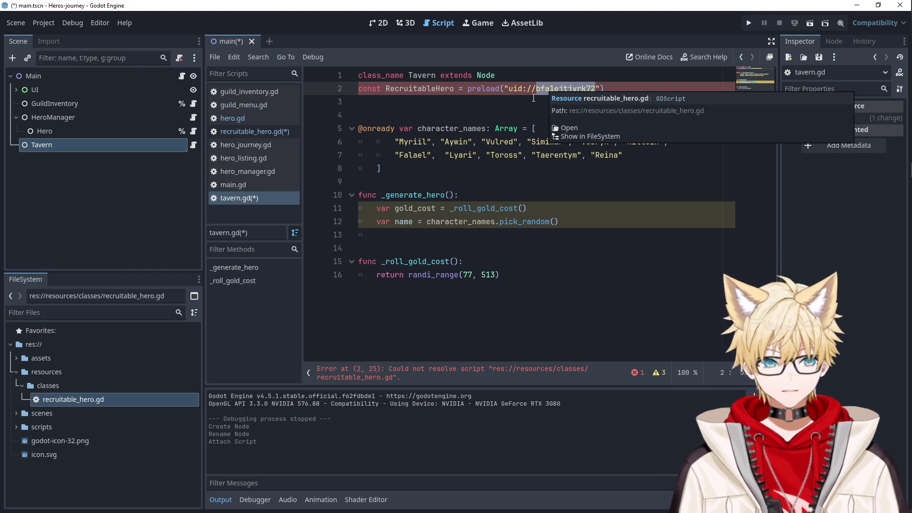
{"action": "left_click_drag", "start_coordinate": [611, 89], "coordinate": [359, 90]}
{"action": "key", "text": "BackSpace"}
{"action": "key", "text": "BackSpace"}
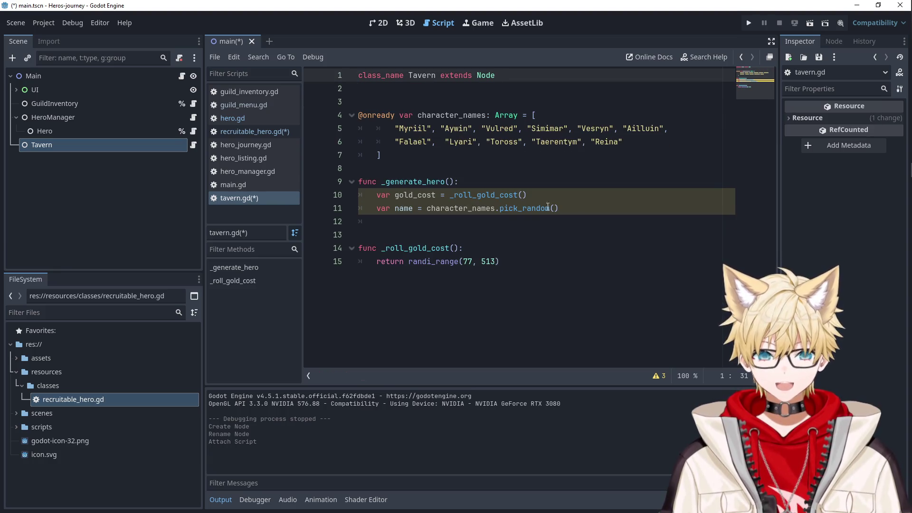
{"action": "left_click", "coordinate": [591, 208]}
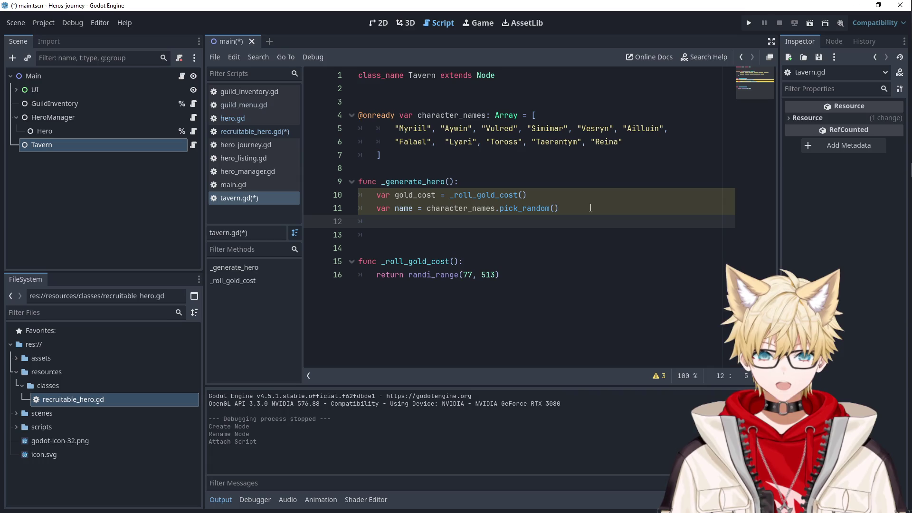
{"action": "double_click", "coordinate": [80, 397]}
{"action": "left_click", "coordinate": [361, 91]}
{"action": "key", "text": "Return"}
{"action": "type", "text": "@export "}
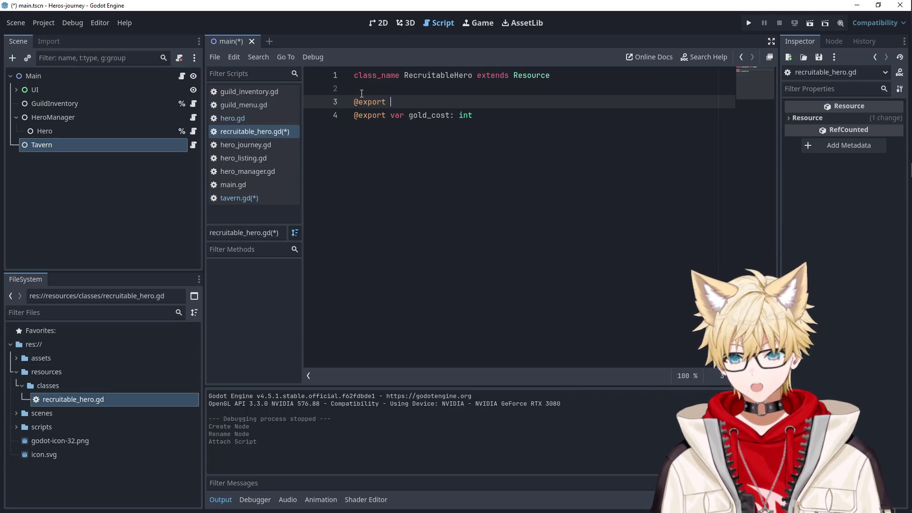
{"action": "type", "text": "var hero_name: string"}
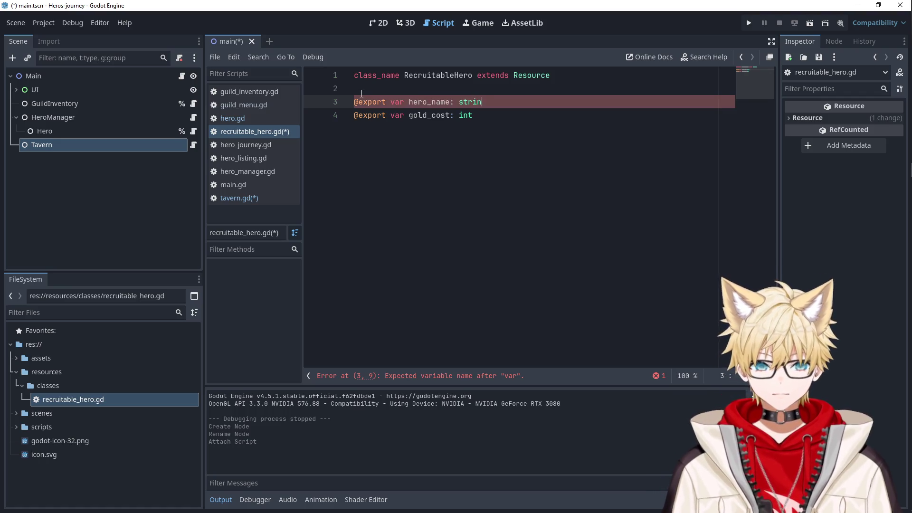
{"action": "key", "text": "BackSpace"}
{"action": "key", "text": "BackSpace"}
{"action": "key", "text": "BackSpace"}
{"action": "type", "text": "str"}
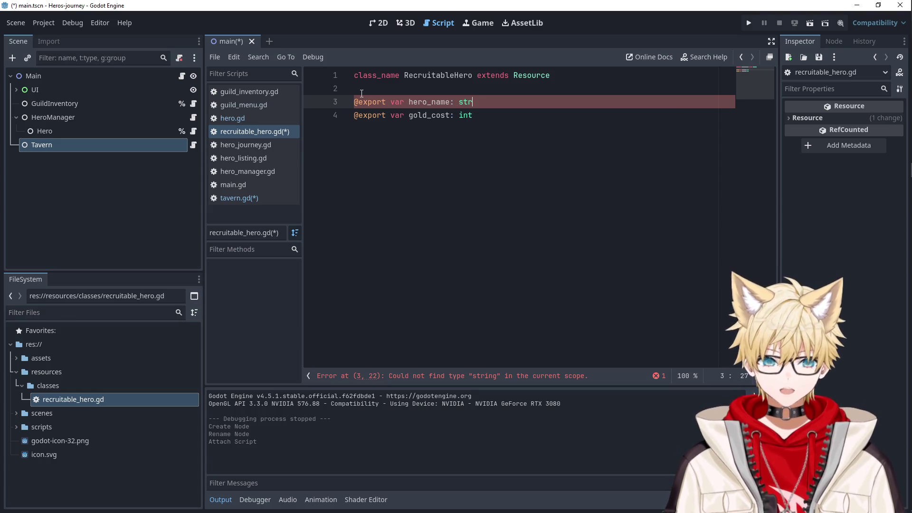
{"action": "key", "text": "BackSpace"}
{"action": "key", "text": "BackSpace"}
{"action": "key", "text": "BackSpace"}
{"action": "type", "text": "String"}
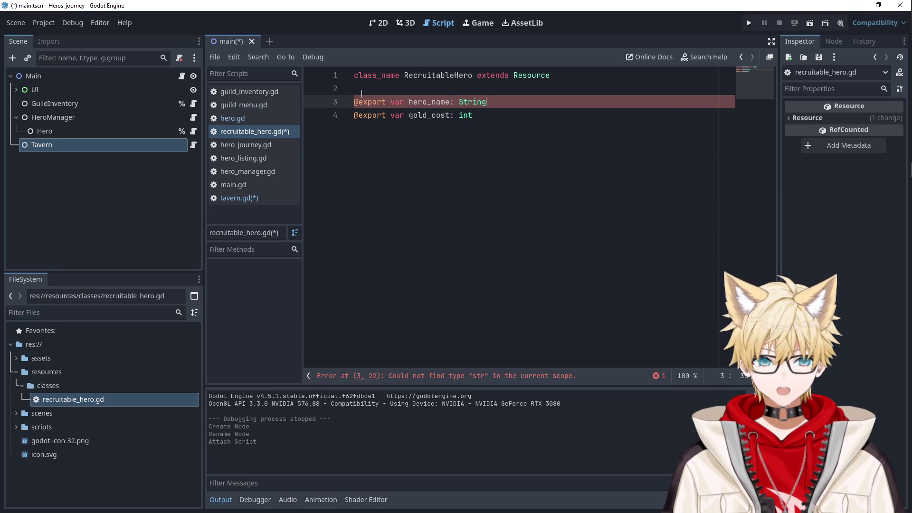
{"action": "key", "text": "Escape"}
{"action": "key", "text": "Down"}
{"action": "key", "text": "ctrl+s"}
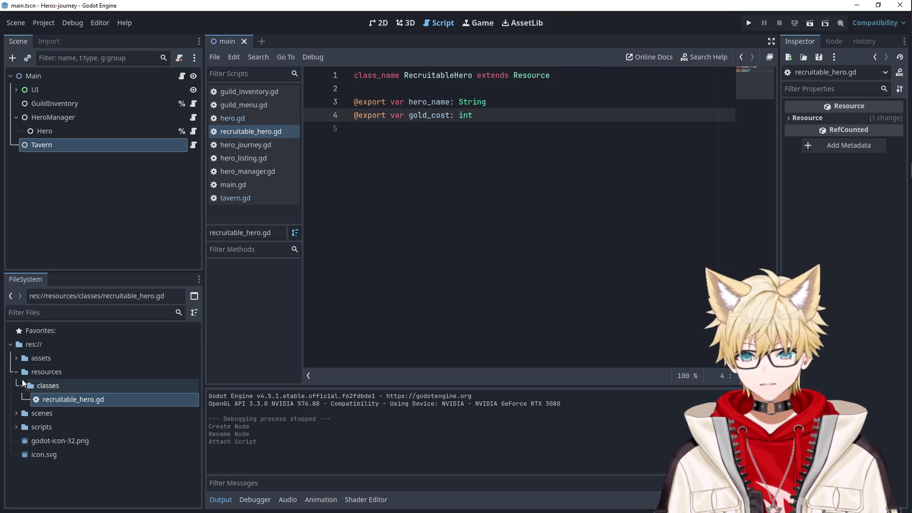
- Add a RecruitableHero.new() line after the pick_random line in tavern.gd's _generate_hero
{"action": "left_click", "coordinate": [193, 145]}
{"action": "left_click", "coordinate": [369, 170]}
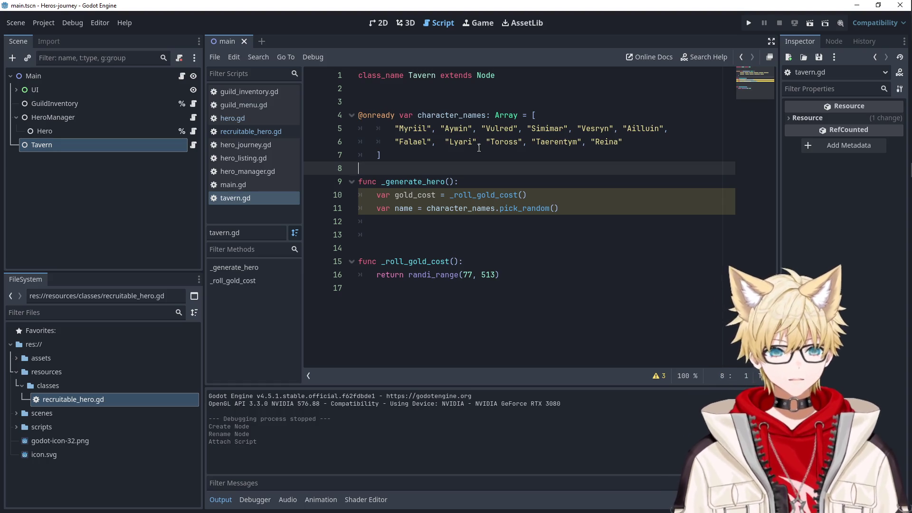
{"action": "left_click", "coordinate": [584, 211]}
{"action": "key", "text": "Return"}
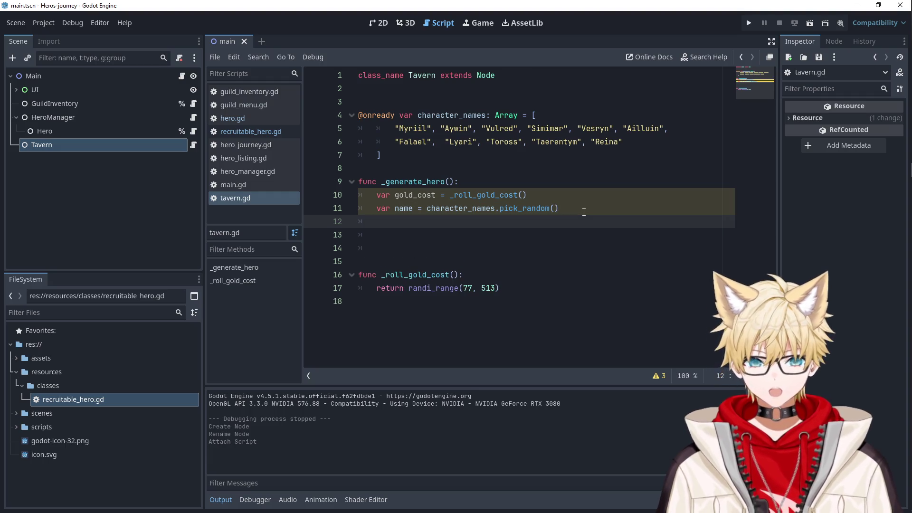
{"action": "type", "text": "Recruiter"}
{"action": "key", "text": "Return"}
{"action": "type", "text": "new"}
{"action": "key", "text": "Return"}
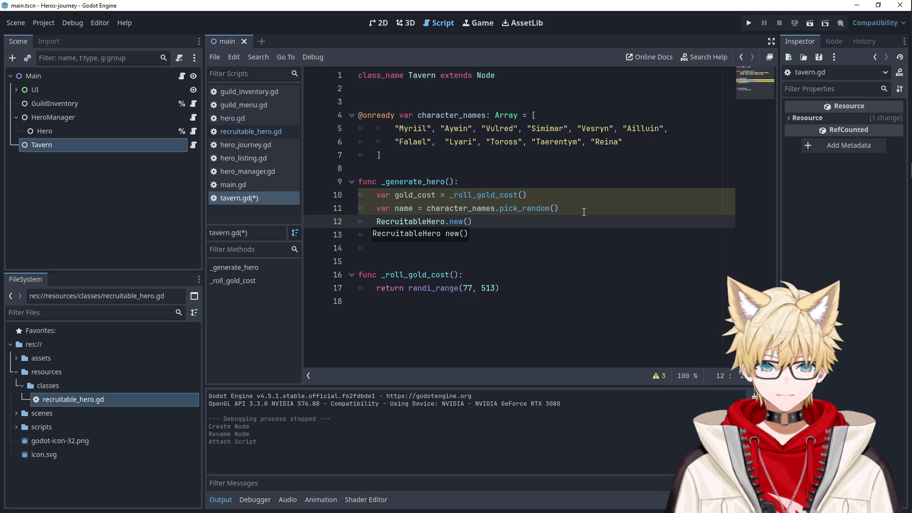
{"action": "key", "text": "Right"}
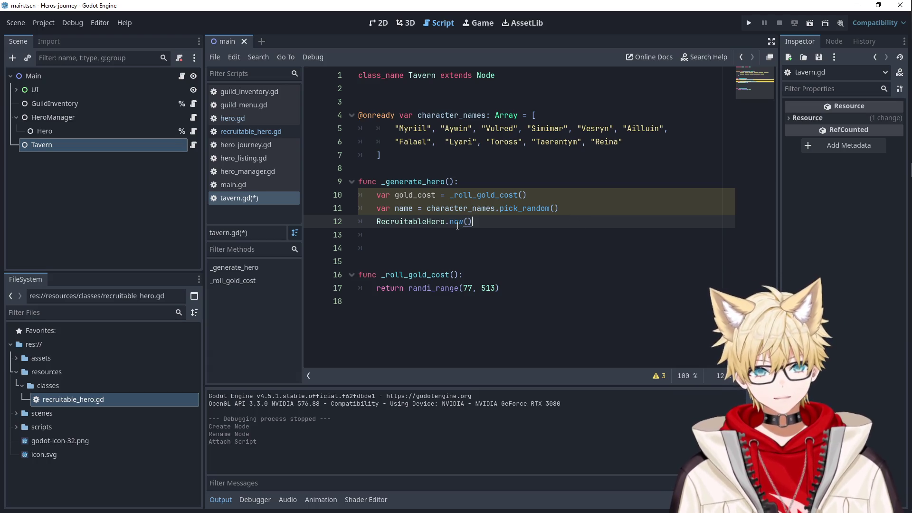
{"action": "double_click", "coordinate": [94, 399]}
{"action": "left_click", "coordinate": [448, 137]}
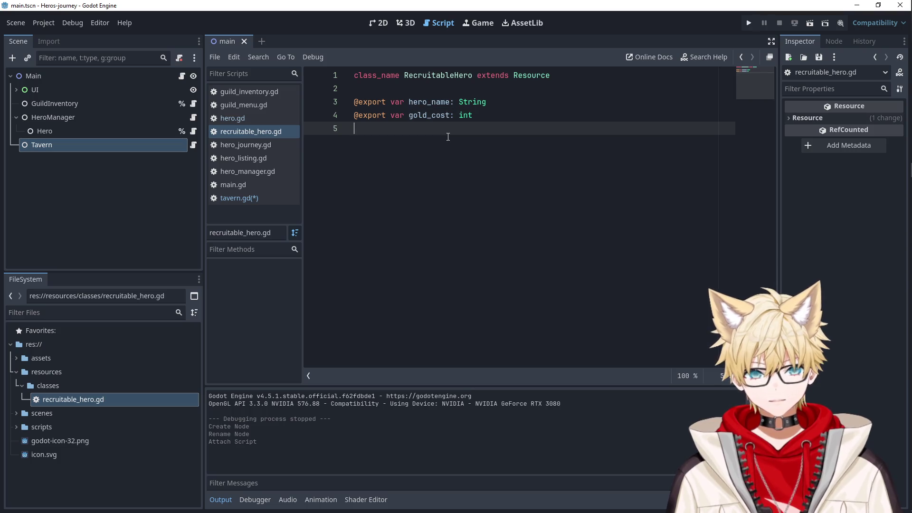
- Add an _init() override with a pass body below the exports in recruitable_hero.gd
{"action": "key", "text": "Return"}
{"action": "type", "text": "func _new"}
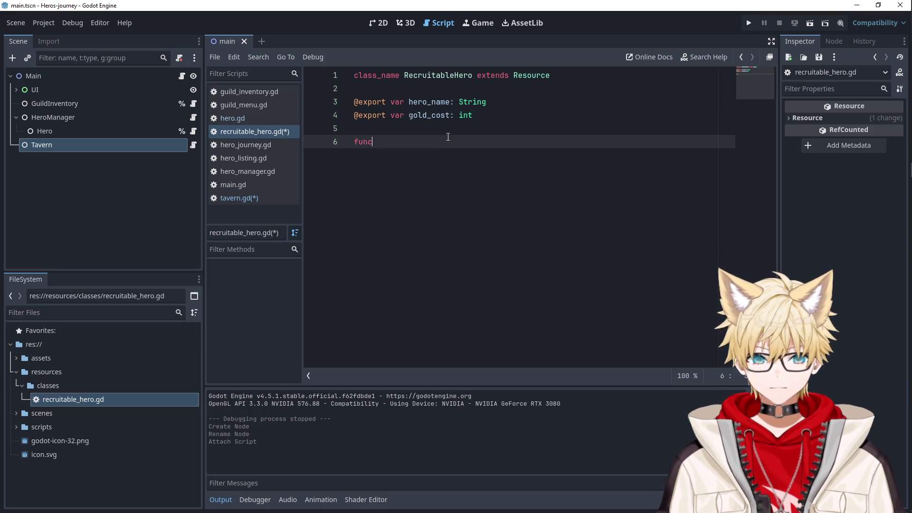
{"action": "key", "text": "BackSpace"}
{"action": "key", "text": "BackSpace"}
{"action": "key", "text": "BackSpace"}
{"action": "type", "text": "_c"}
{"action": "key", "text": "BackSpace"}
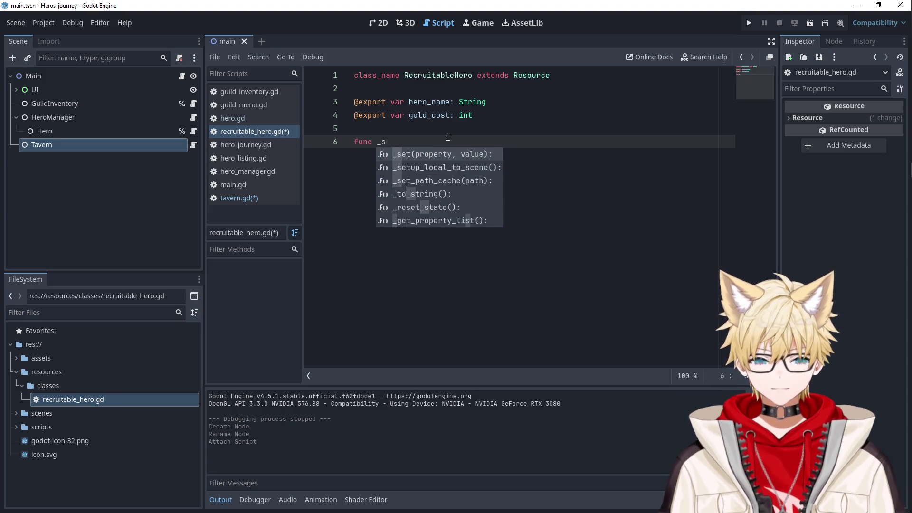
{"action": "type", "text": "init"}
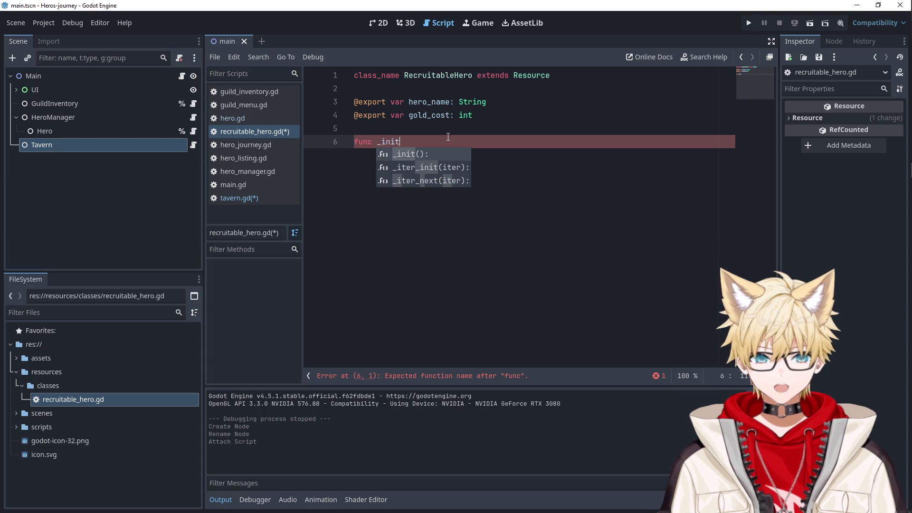
{"action": "key", "text": "Return"}
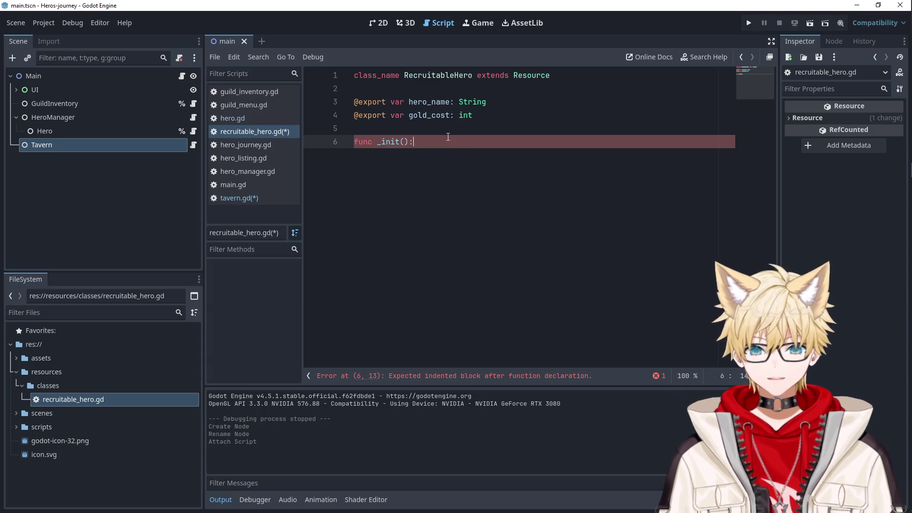
{"action": "key", "text": "Return"}
{"action": "type", "text": "pass"}
{"action": "key", "text": "BackSpace"}
{"action": "key", "text": "BackSpace"}
{"action": "key", "text": "BackSpace"}
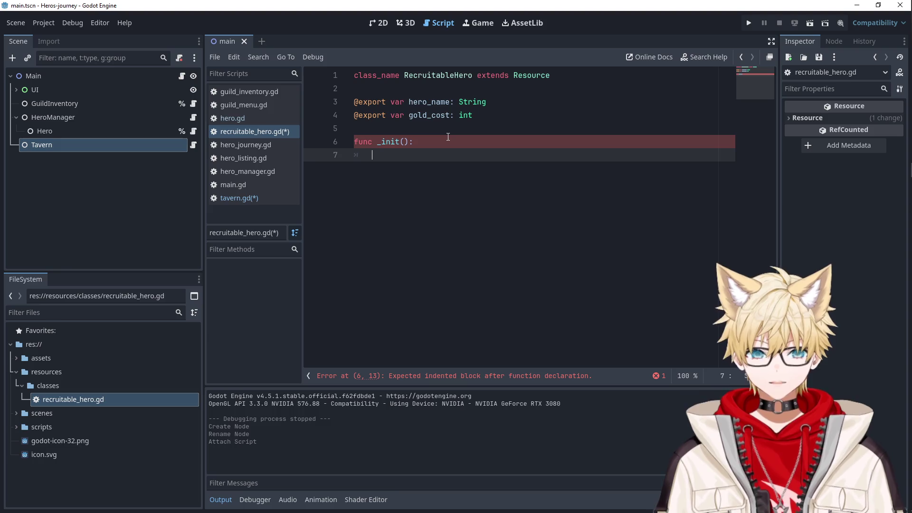
{"action": "type", "text": "pass"}
{"action": "left_click", "coordinate": [448, 128]}
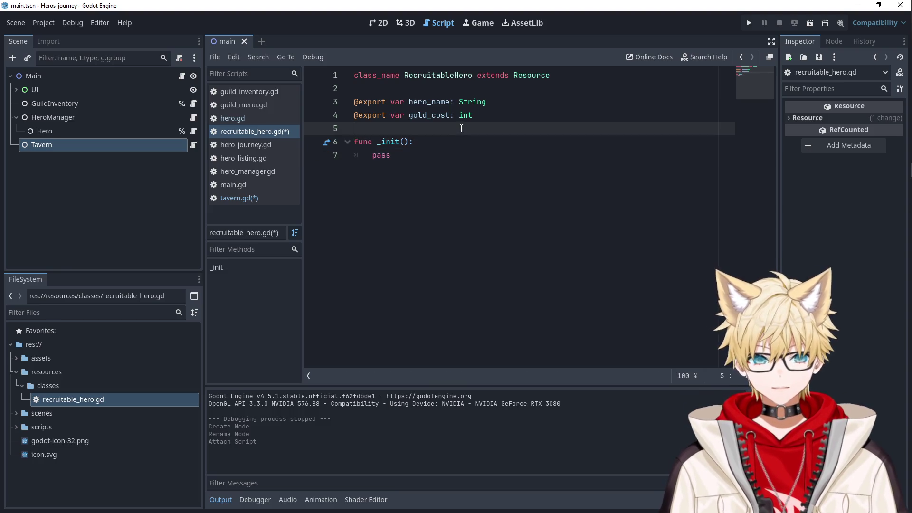
- Give _init the parameters _hero_name: String and _gold_cost: int
{"action": "left_click", "coordinate": [404, 141]}
{"action": "type", "text": "hero_name: String"}
{"action": "type", "text": ", gold_"}
{"action": "type", "text": "cost: int"}
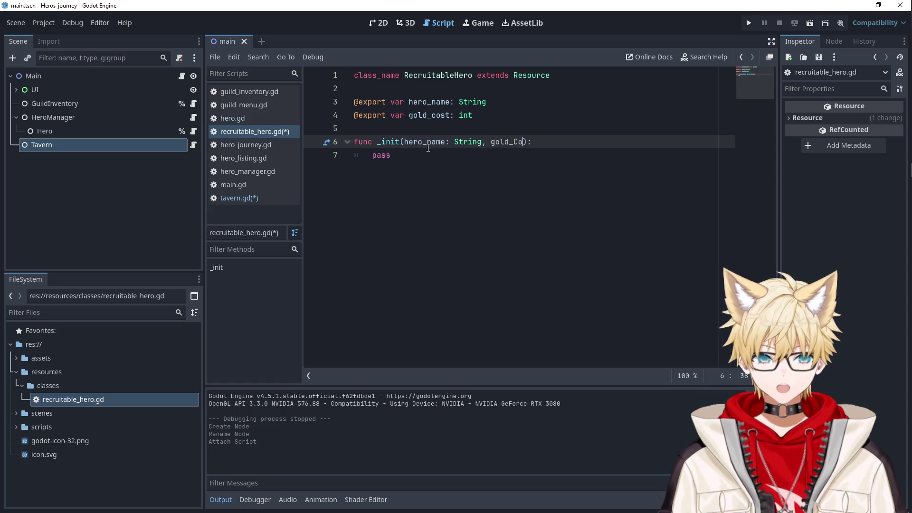
{"action": "left_click", "coordinate": [404, 142]}
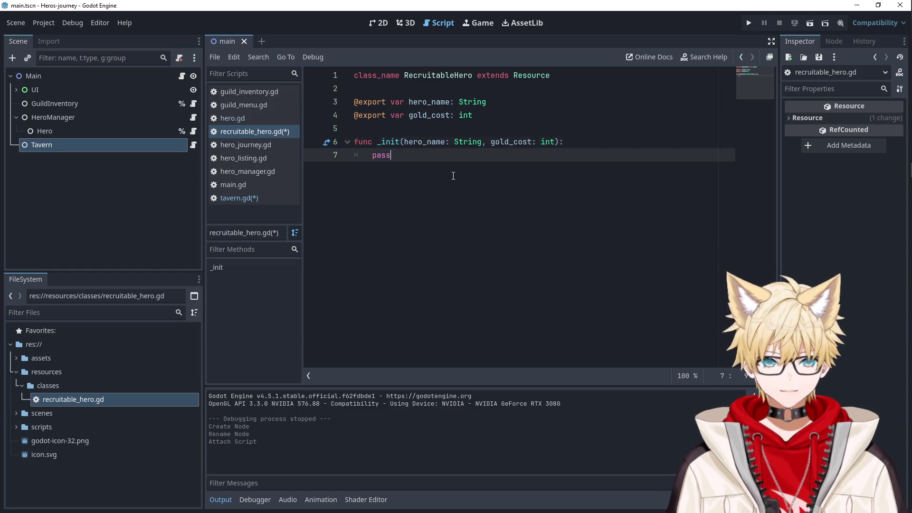
{"action": "type", "text": "_"}
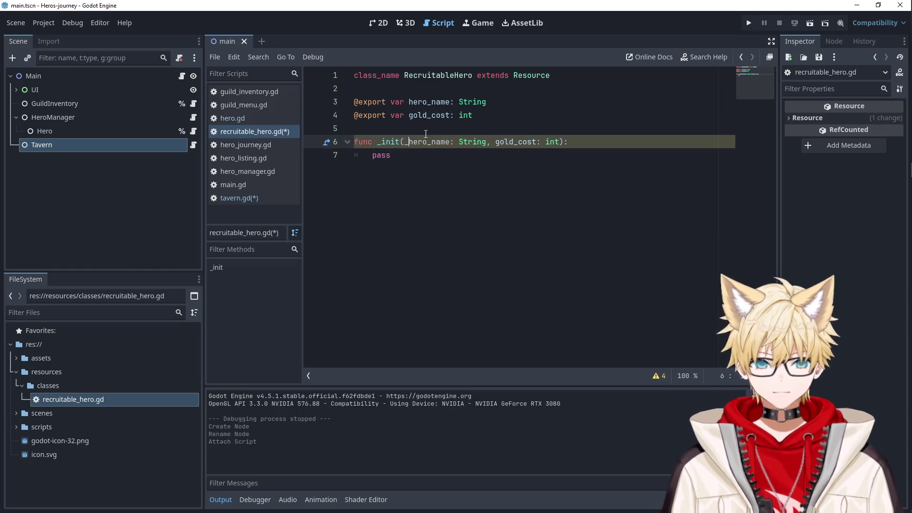
{"action": "left_click", "coordinate": [495, 141]}
{"action": "type", "text": "_"}
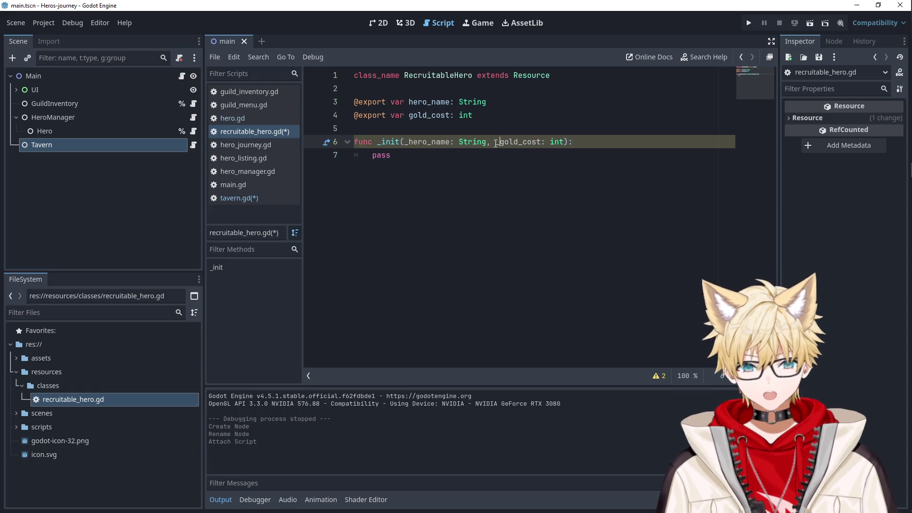
- Replace pass with hero_name = _hero_name and gold_cost = _gold_cost, then save
{"action": "key", "text": "Down"}
{"action": "key", "text": "BackSpace"}
{"action": "key", "text": "BackSpace"}
{"action": "key", "text": "BackSpace"}
{"action": "type", "text": "hero_name "}
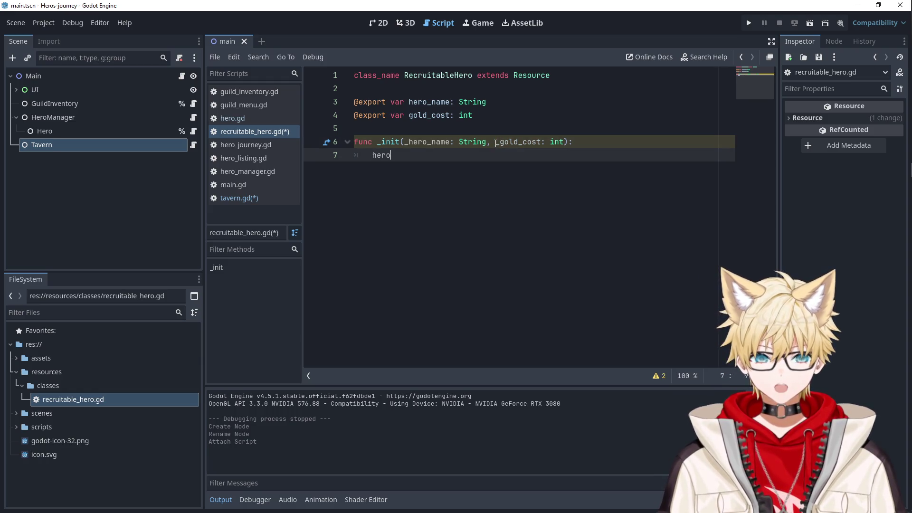
{"action": "type", "text": "= _hero_name"}
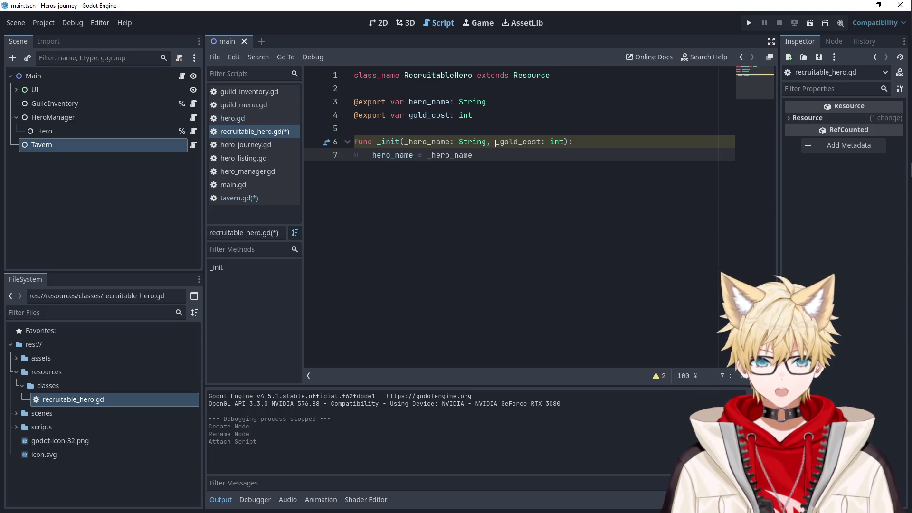
{"action": "key", "text": "Return"}
{"action": "mouse_move", "coordinate": [381, 173]}
{"action": "left_mouse_down"}
{"action": "mouse_move", "coordinate": [345, 125]}
{"action": "mouse_move", "coordinate": [363, 156]}
{"action": "mouse_move", "coordinate": [356, 142]}
{"action": "mouse_move", "coordinate": [417, 167]}
{"action": "left_mouse_up"}
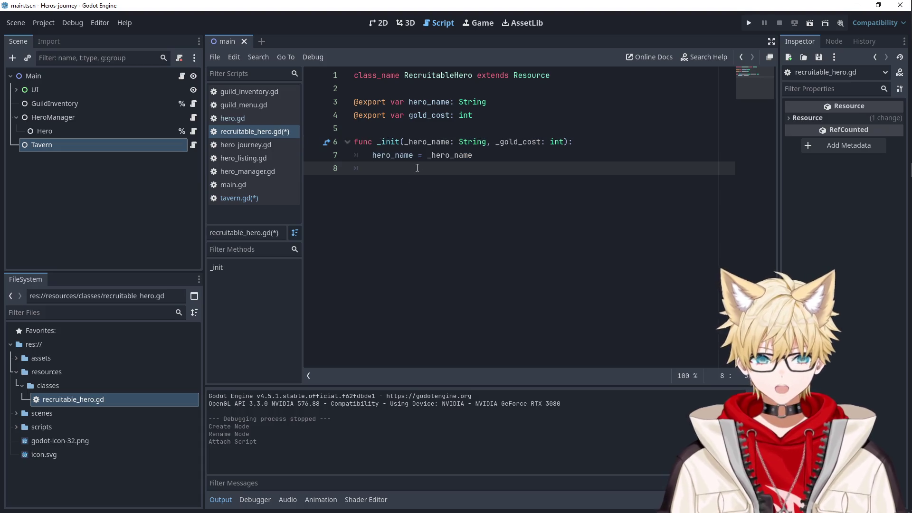
{"action": "type", "text": "gold_cost = _"}
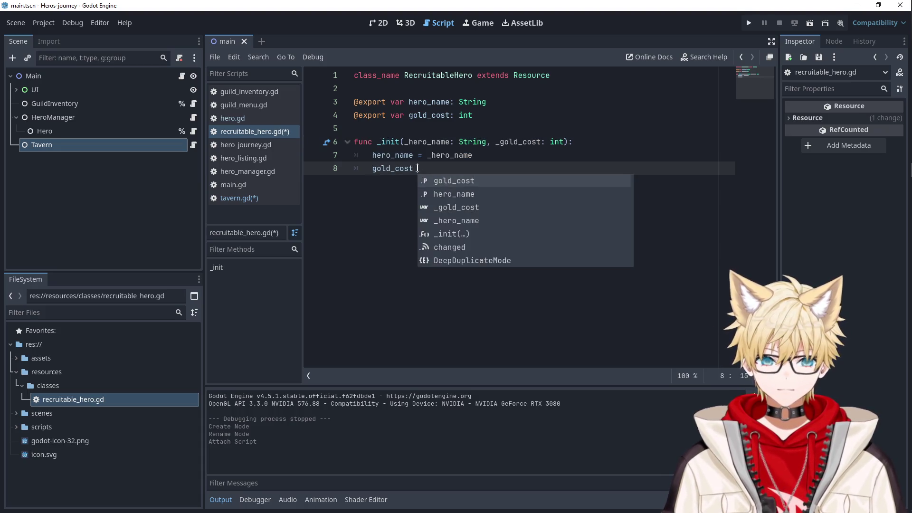
{"action": "type", "text": "gol"}
{"action": "key", "text": "Return"}
{"action": "key", "text": "ctrl+s"}
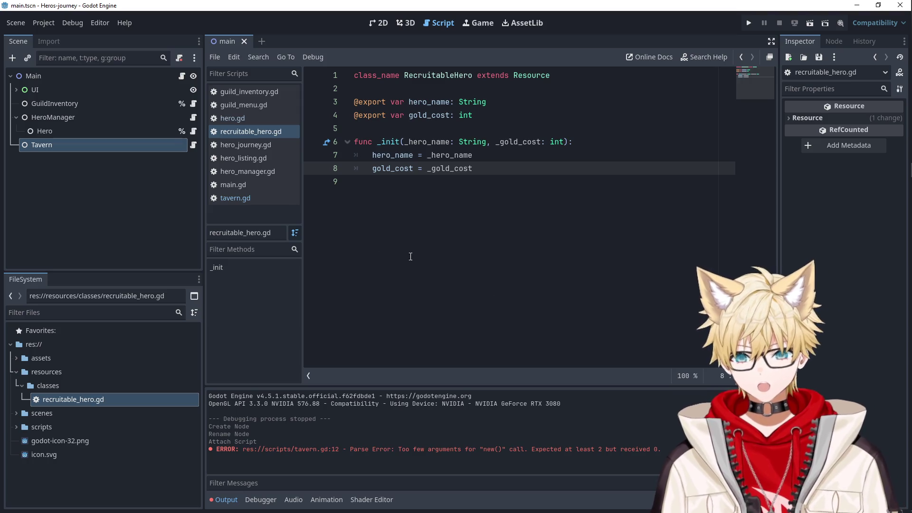
{"action": "left_click", "coordinate": [193, 145]}
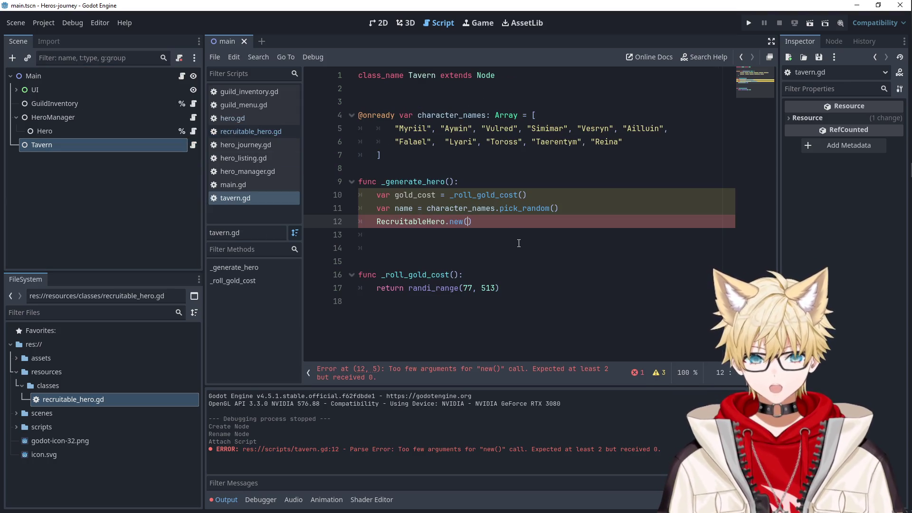
- Fill the call's arguments as RecruitableHero.new(name, gold_cost)
{"action": "type", "text": "name, gold_Cost"}
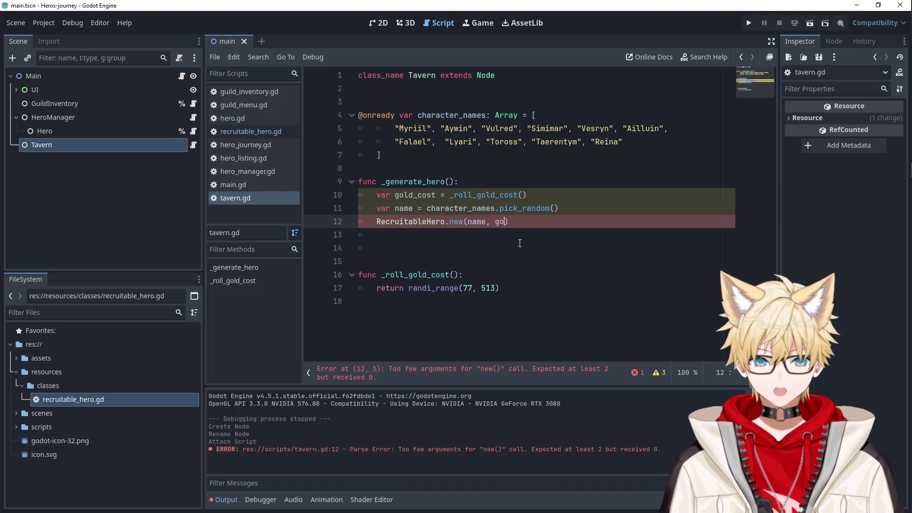
{"action": "key", "text": "BackSpace"}
{"action": "key", "text": "BackSpace"}
{"action": "key", "text": "BackSpace"}
{"action": "type", "text": "cost"}
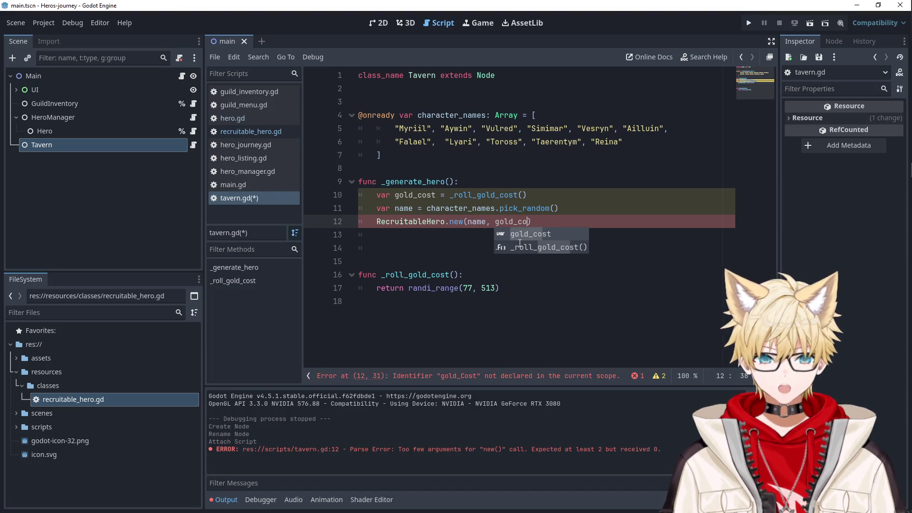
- Move the name-picking line above the gold_cost line and remove the leftover empty line
{"action": "left_click", "coordinate": [581, 202]}
{"action": "key", "text": "shift+Home"}
{"action": "key", "text": "ctrl+x"}
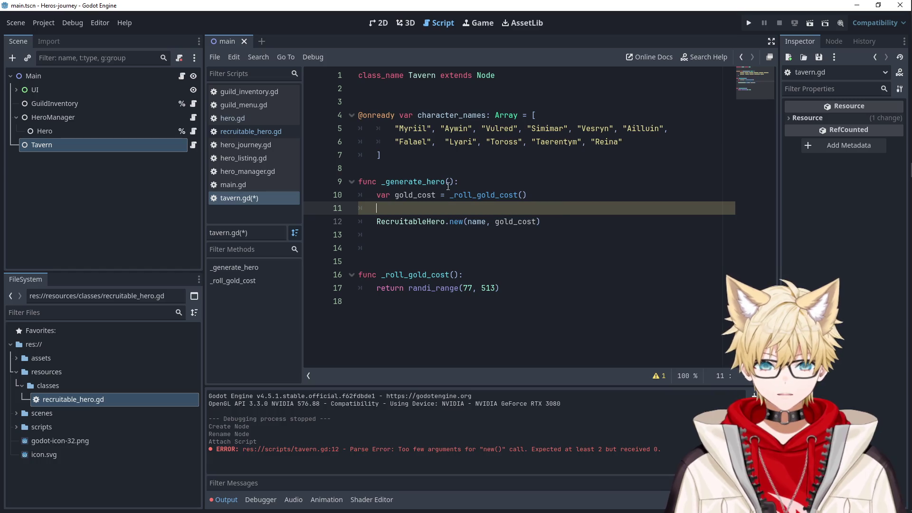
{"action": "left_click", "coordinate": [464, 181]}
{"action": "key", "text": "Return"}
{"action": "key", "text": "ctrl+v"}
{"action": "left_click", "coordinate": [553, 221]}
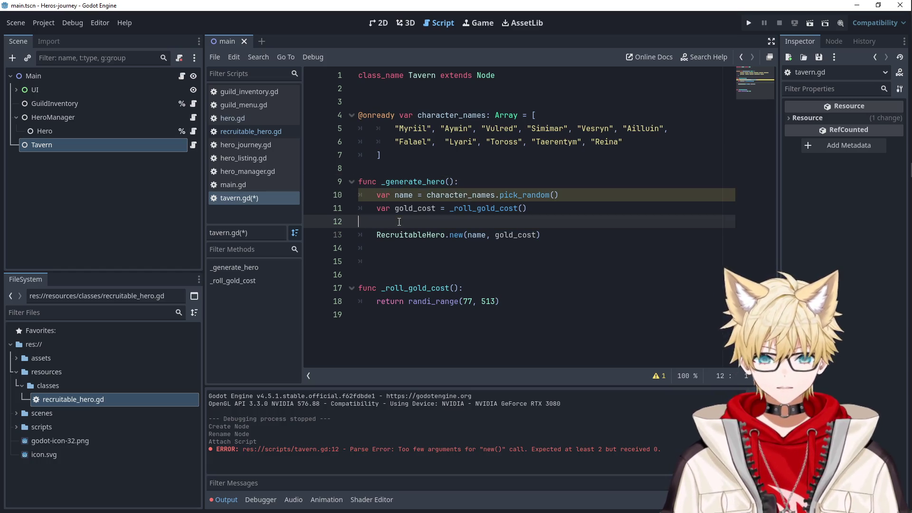
{"action": "key", "text": "BackSpace"}
{"action": "key", "text": "BackSpace"}
{"action": "left_click", "coordinate": [553, 234]}
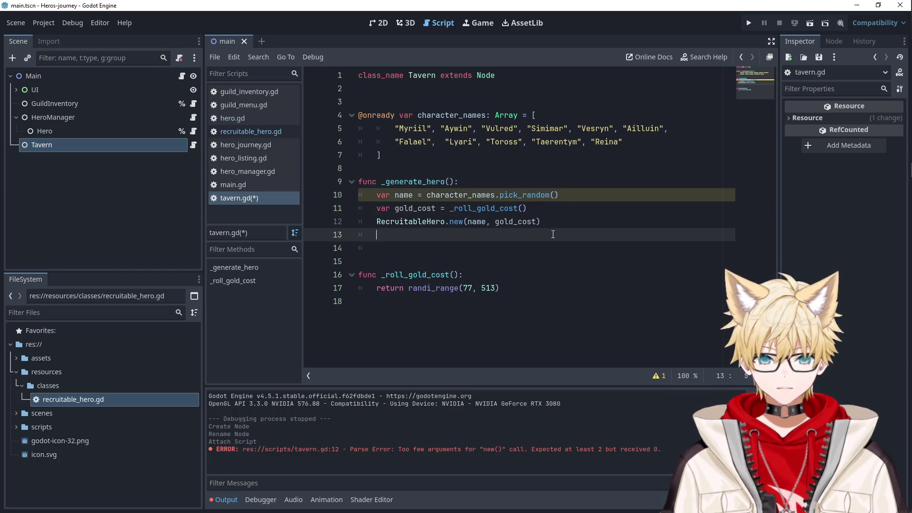
- Rename the name variable to hero_name, including in the new() call, and save tavern.gd
{"action": "left_click", "coordinate": [405, 196]}
{"action": "double_click", "coordinate": [404, 195]}
{"action": "left_click", "coordinate": [397, 195]}
{"action": "type", "text": "hero"}
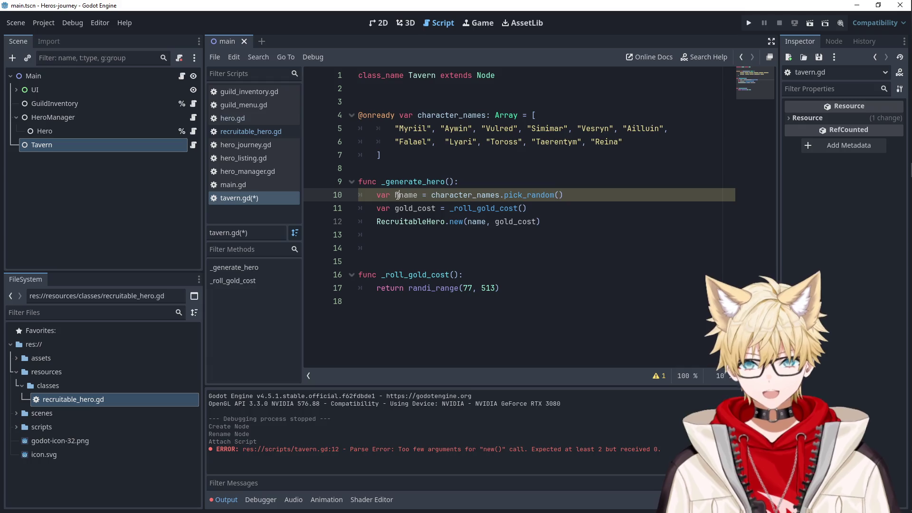
{"action": "type", "text": "_"}
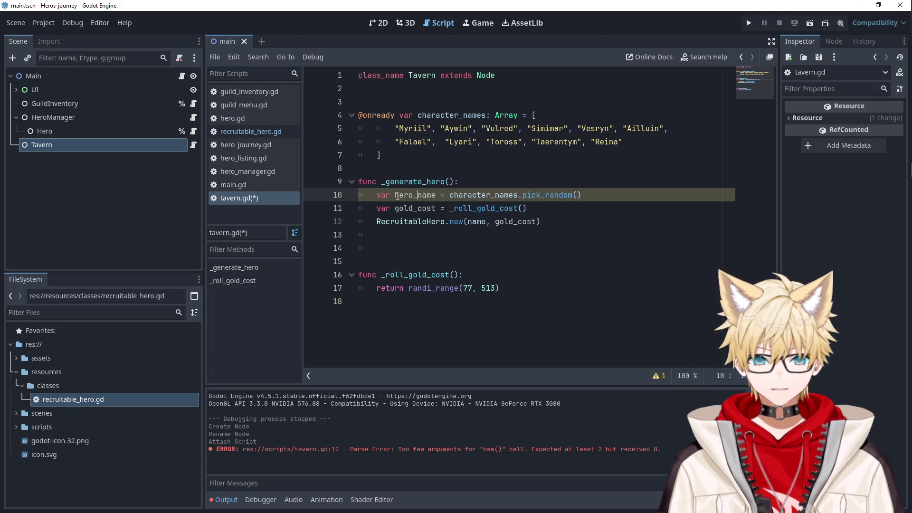
{"action": "double_click", "coordinate": [397, 195]}
{"action": "key", "text": "ctrl+c"}
{"action": "double_click", "coordinate": [477, 222]}
{"action": "key", "text": "ctrl+v"}
{"action": "left_click", "coordinate": [509, 181]}
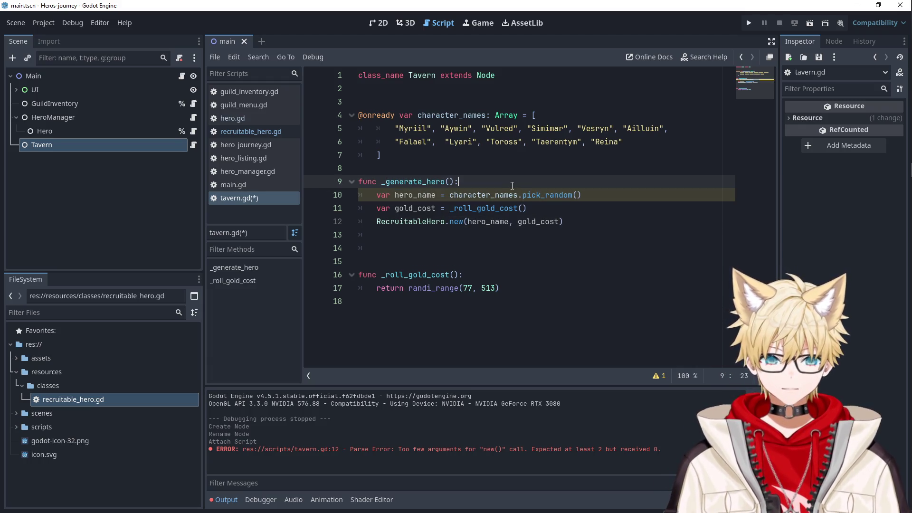
{"action": "left_click", "coordinate": [509, 167]}
{"action": "key", "text": "ctrl+s"}
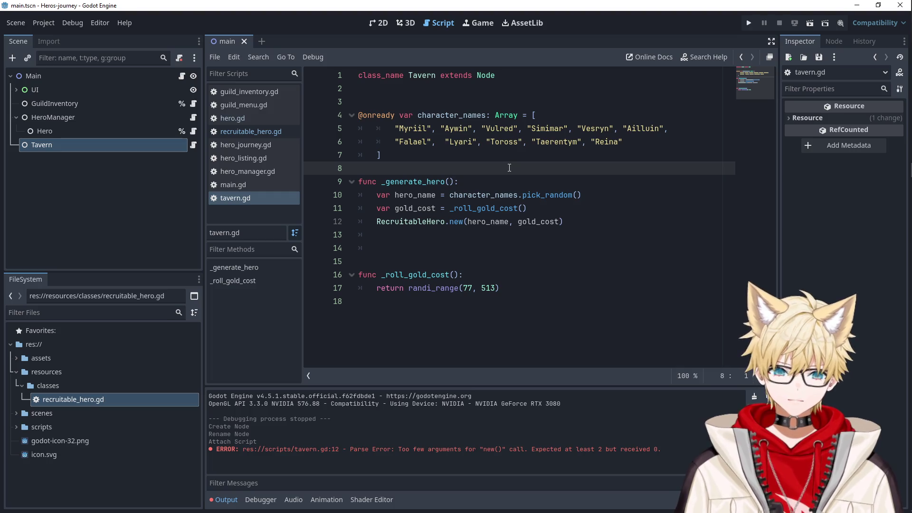
{"action": "left_click", "coordinate": [378, 248]}
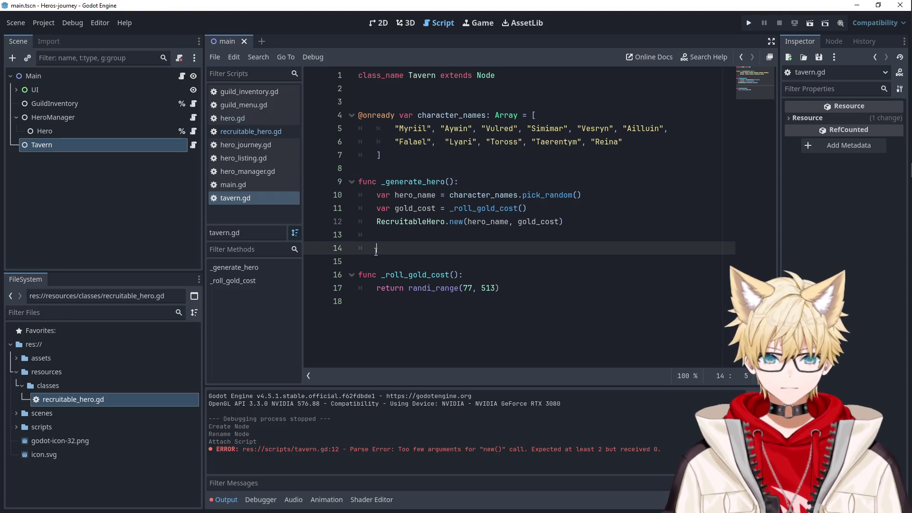
{"action": "key", "text": "BackSpace"}
{"action": "key", "text": "BackSpace"}
{"action": "key", "text": "BackSpace"}
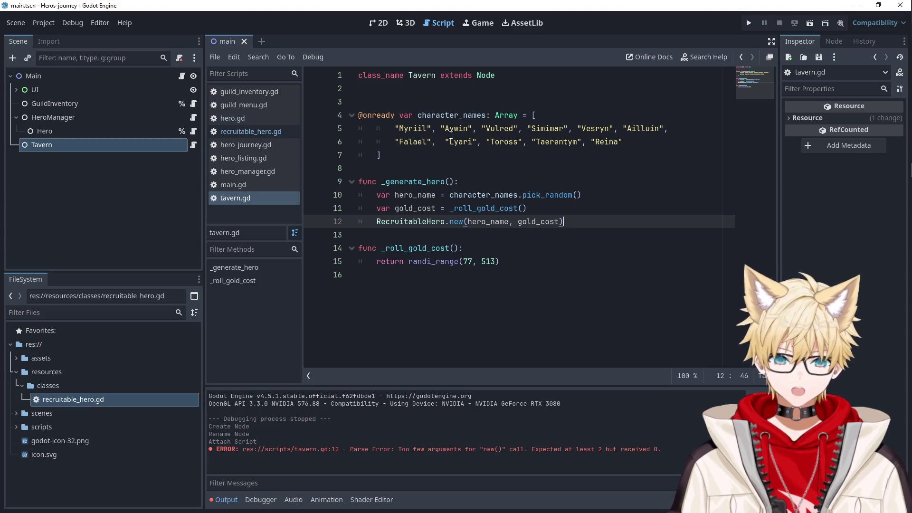
{"action": "left_click", "coordinate": [401, 99]}
{"action": "key", "text": "Return"}
{"action": "key", "text": "Up"}
{"action": "type", "text": "@onready var "}
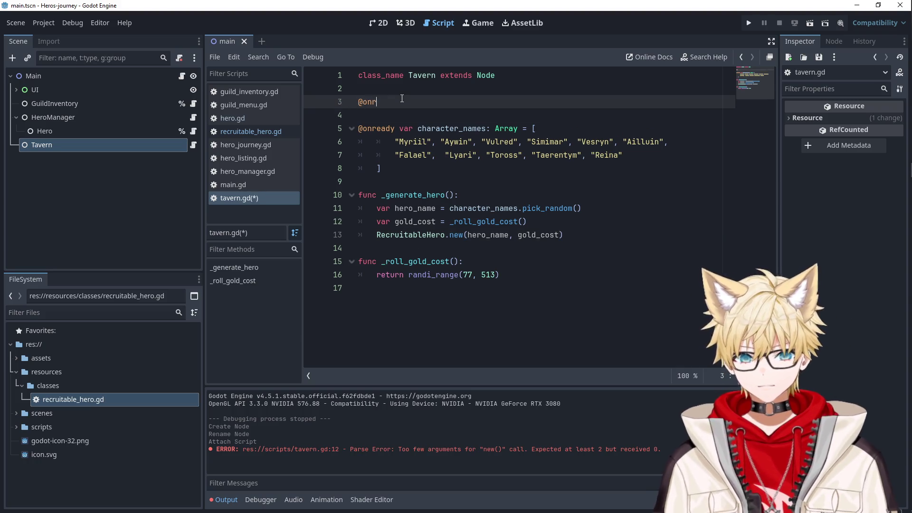
{"action": "type", "text": "tavern_heros "}
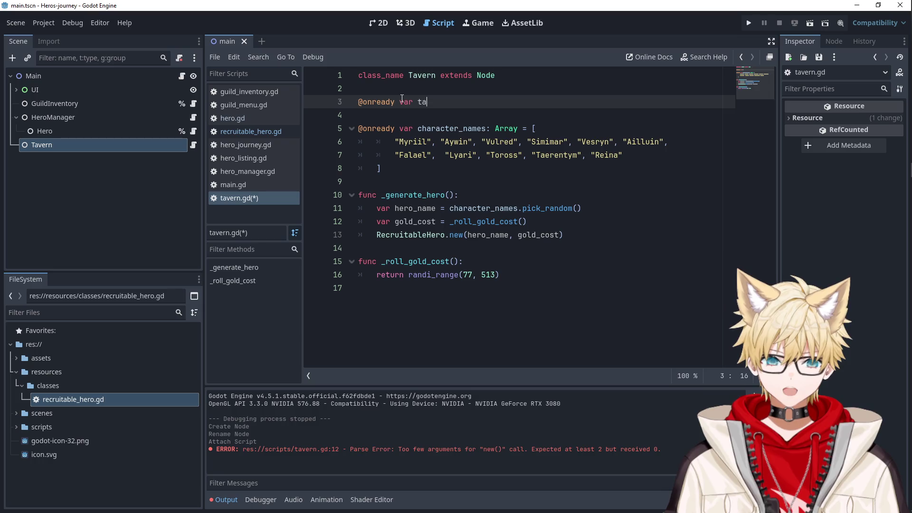
{"action": "type", "text": "= []"}
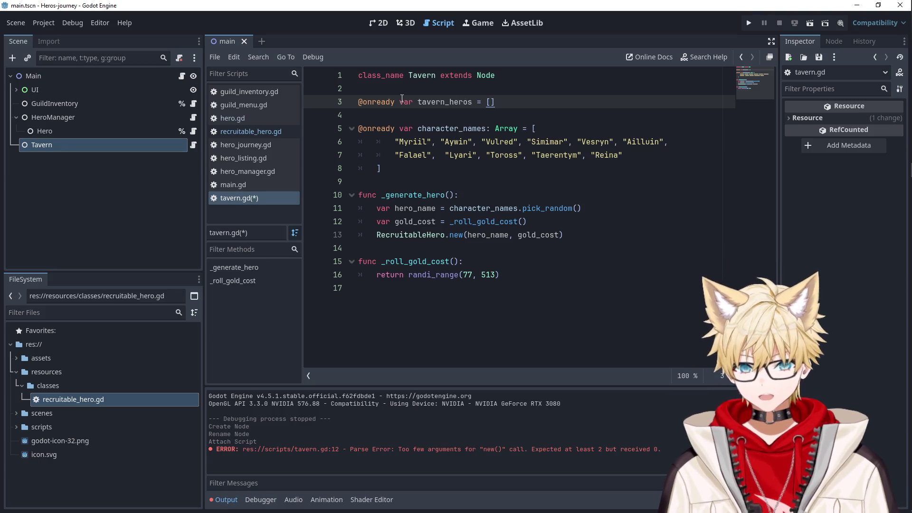
{"action": "key", "text": "Left"}
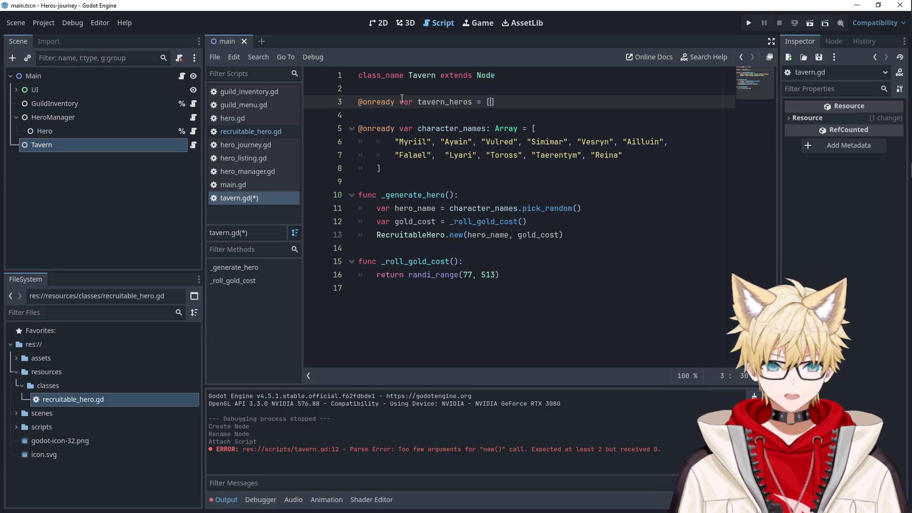
{"action": "type", "text": ": Array["}
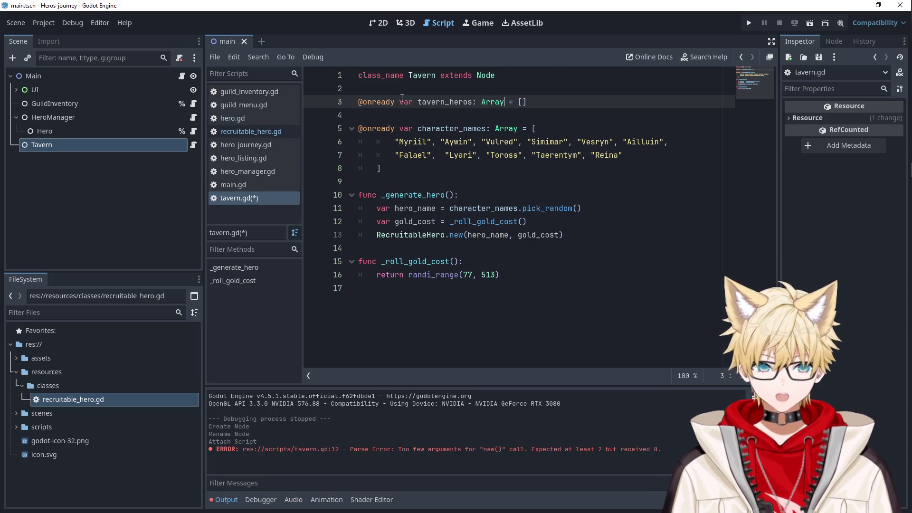
{"action": "type", "text": "Recr"}
{"action": "key", "text": "Return"}
{"action": "key", "text": "ctrl+s"}
{"action": "left_click", "coordinate": [439, 115]}
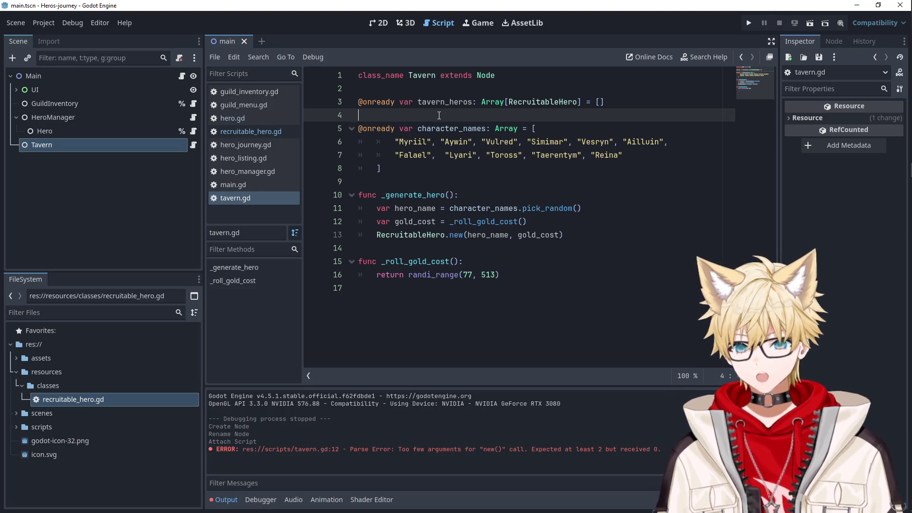
{"action": "left_click", "coordinate": [411, 254]}
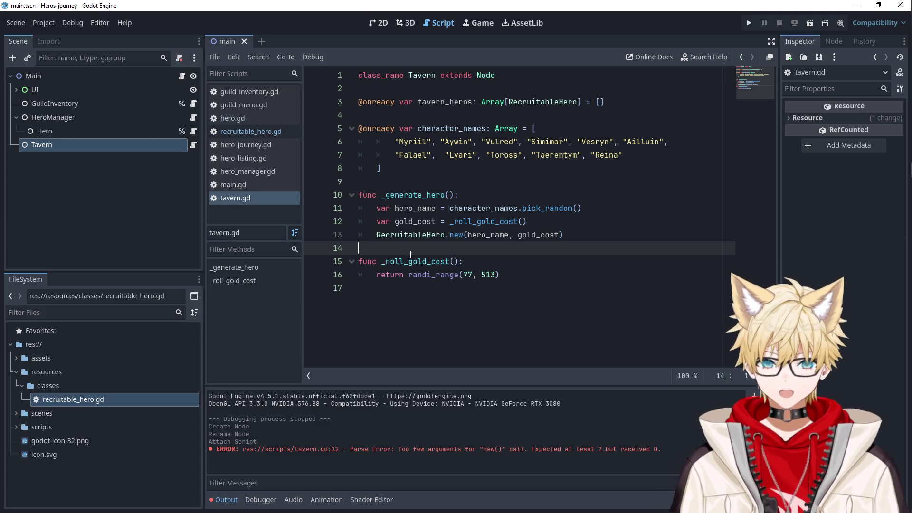
{"action": "left_click", "coordinate": [418, 287]}
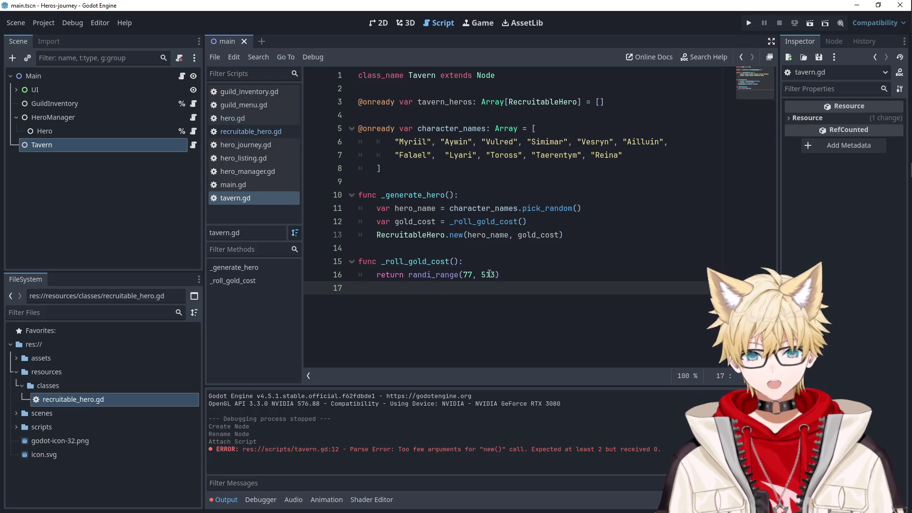
{"action": "left_click", "coordinate": [417, 183]}
- Declare a func _ready() above _generate_hero in tavern.gd
{"action": "key", "text": "Return"}
{"action": "key", "text": "Return"}
{"action": "key", "text": "Up"}
{"action": "type", "text": "func _rea"}
{"action": "key", "text": "Return"}
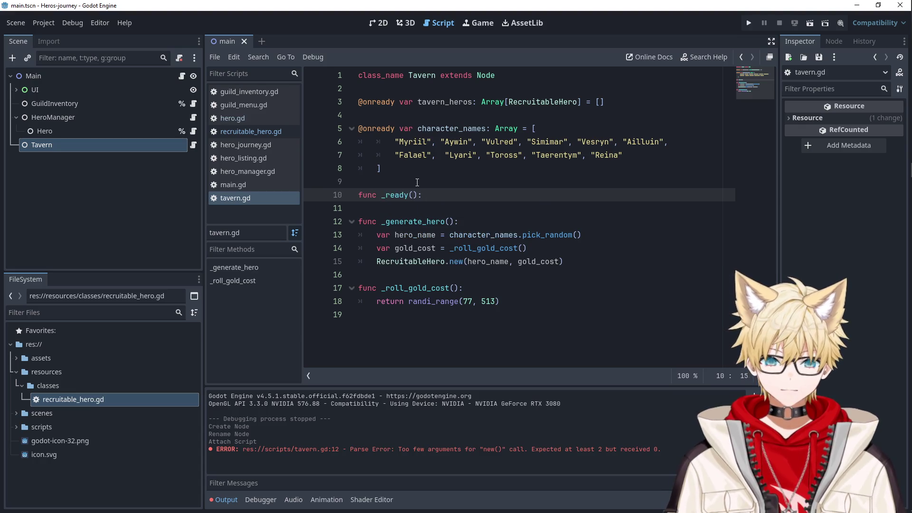
{"action": "key", "text": "Return"}
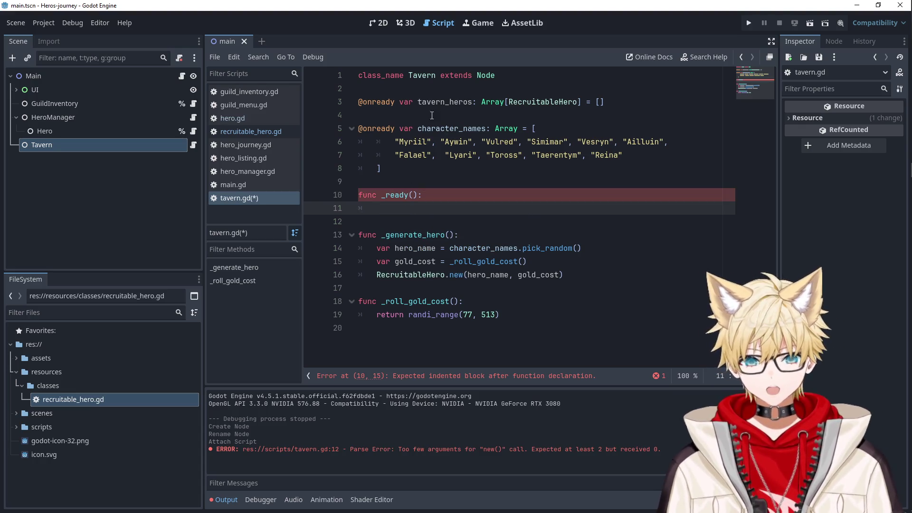
- Add 'export var initial_recruitable_hero_count = 5' below the class declaration
{"action": "left_click", "coordinate": [403, 89]}
{"action": "key", "text": "Return"}
{"action": "key", "text": "Return"}
{"action": "key", "text": "Up"}
{"action": "type", "text": "export var "}
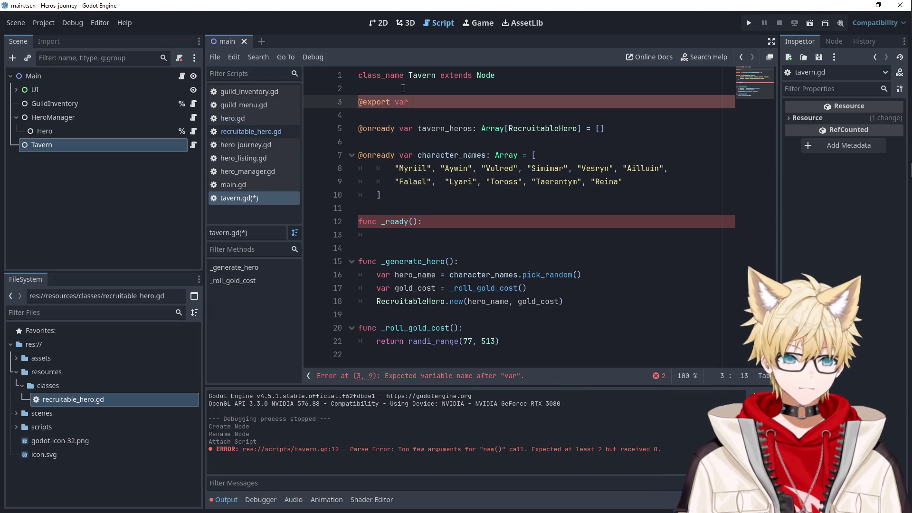
{"action": "type", "text": "initial_hero_"}
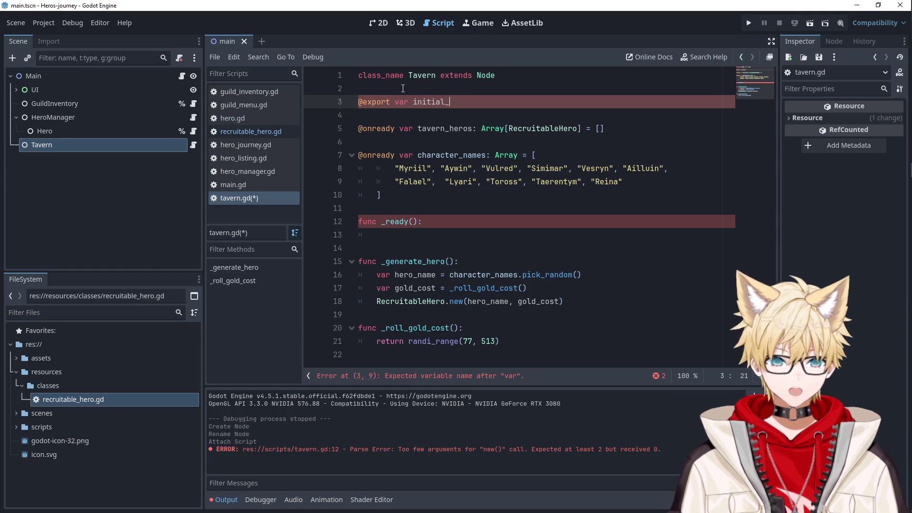
{"action": "key", "text": "BackSpace"}
{"action": "key", "text": "BackSpace"}
{"action": "key", "text": "BackSpace"}
{"action": "key", "text": "BackSpace"}
{"action": "key", "text": "BackSpace"}
{"action": "type", "text": "recruitable_hero_count = 5"}
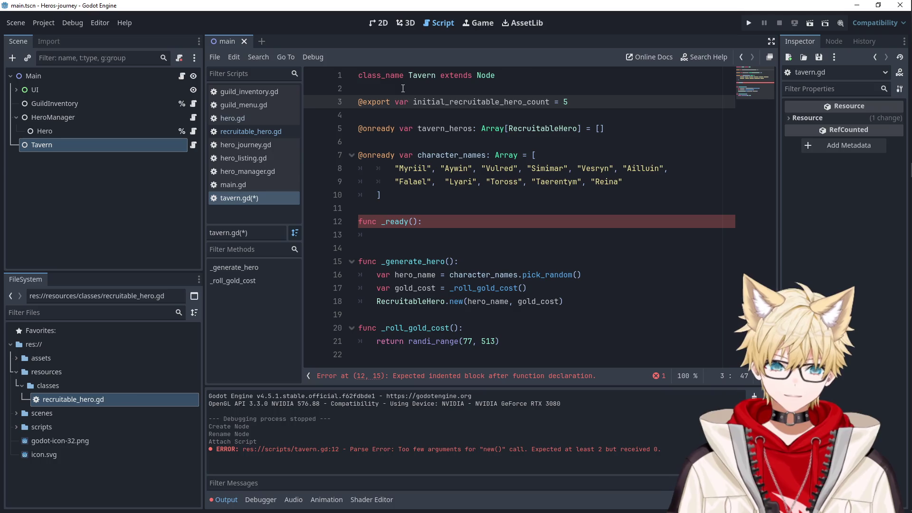
- Write the loop header 'for _hero_count in range(initial_recruitable_hero_count):' inside _ready
{"action": "double_click", "coordinate": [449, 100]}
{"action": "key", "text": "ctrl+c"}
{"action": "left_click", "coordinate": [444, 224]}
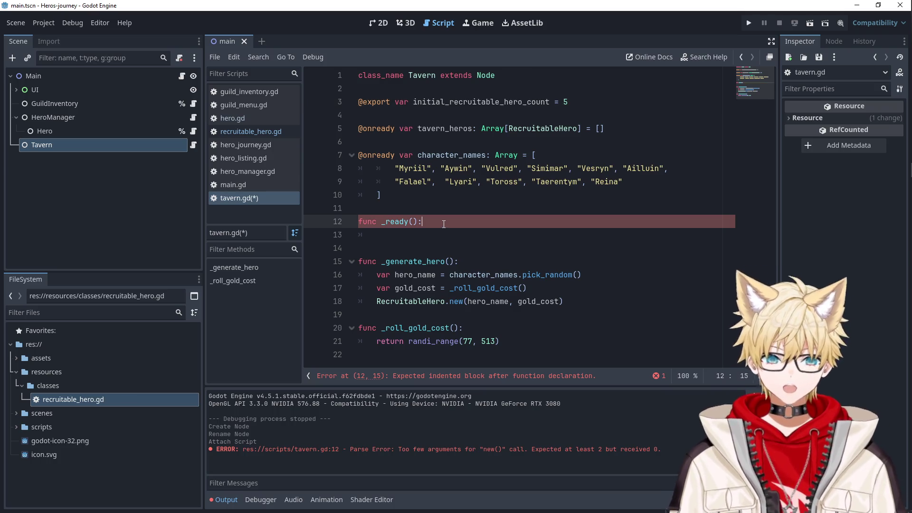
{"action": "key", "text": "Return"}
{"action": "type", "text": "for "}
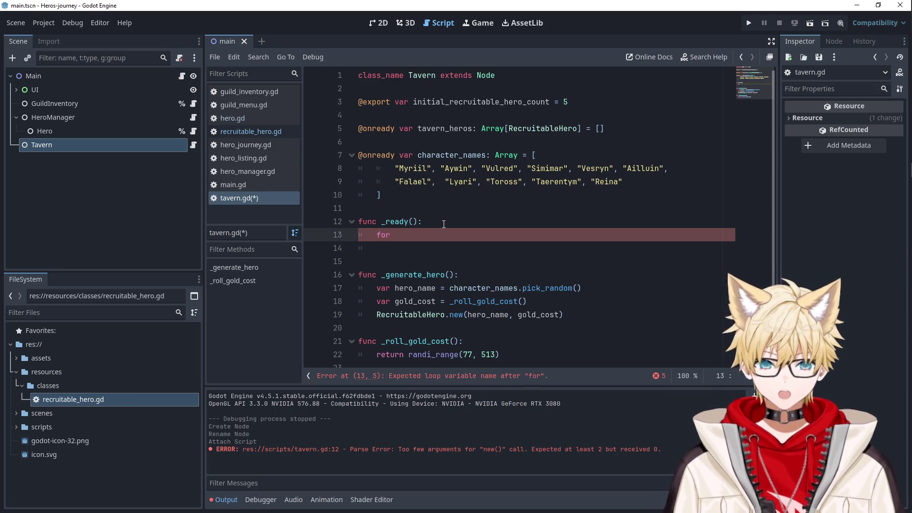
{"action": "type", "text": "_ in range"}
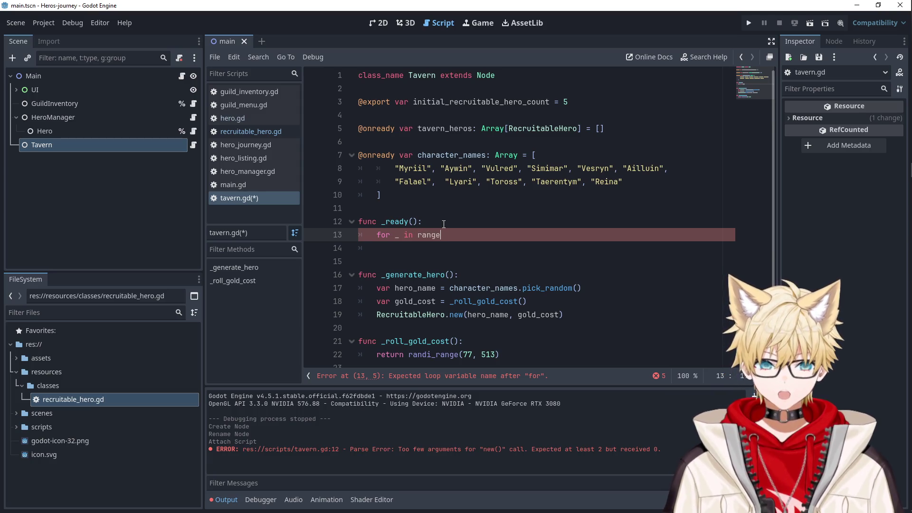
{"action": "key", "text": "BackSpace"}
{"action": "type", "text": "(ini"}
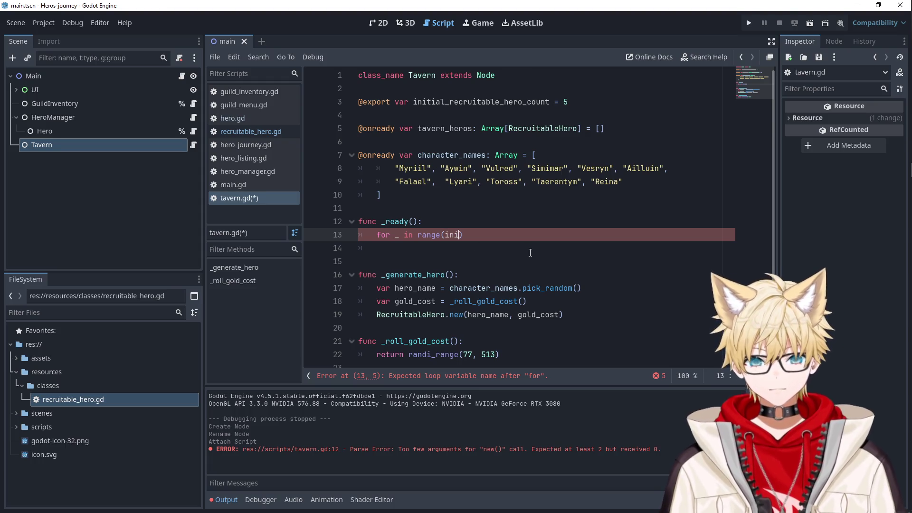
{"action": "left_click", "coordinate": [403, 236]}
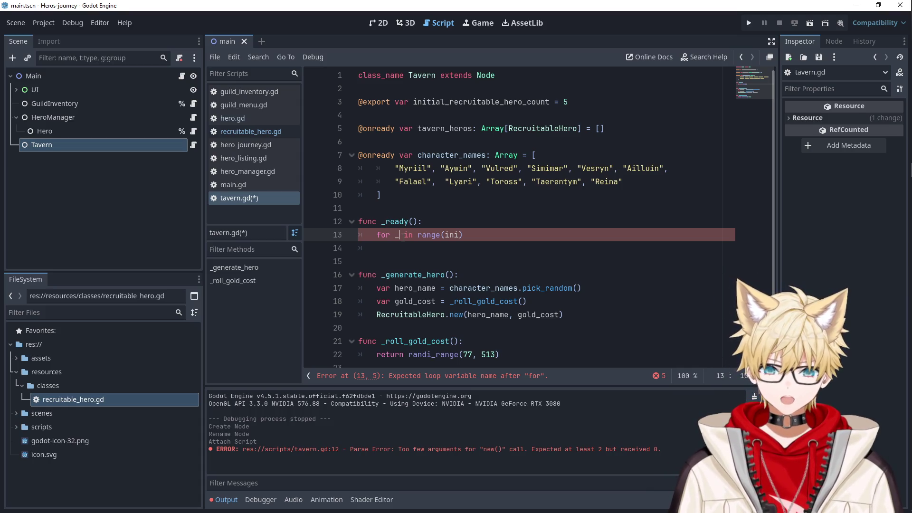
{"action": "type", "text": "hero_count"}
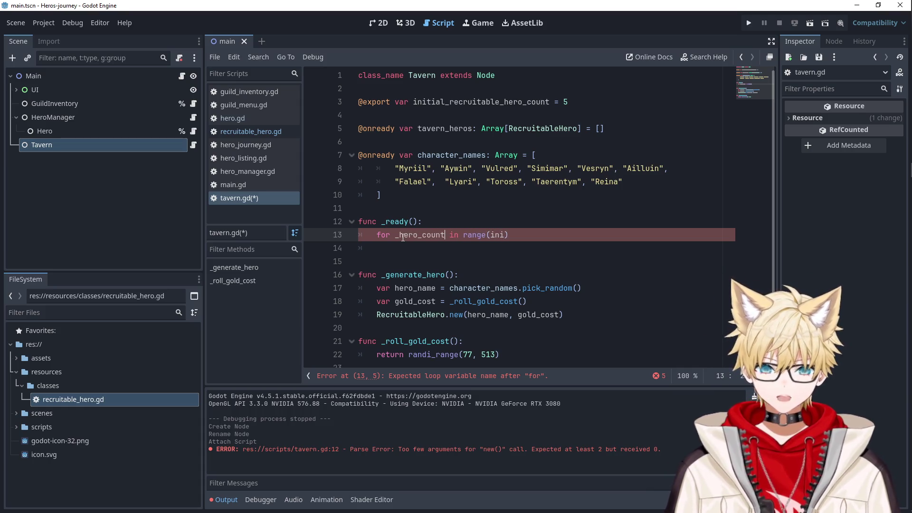
{"action": "double_click", "coordinate": [497, 234]}
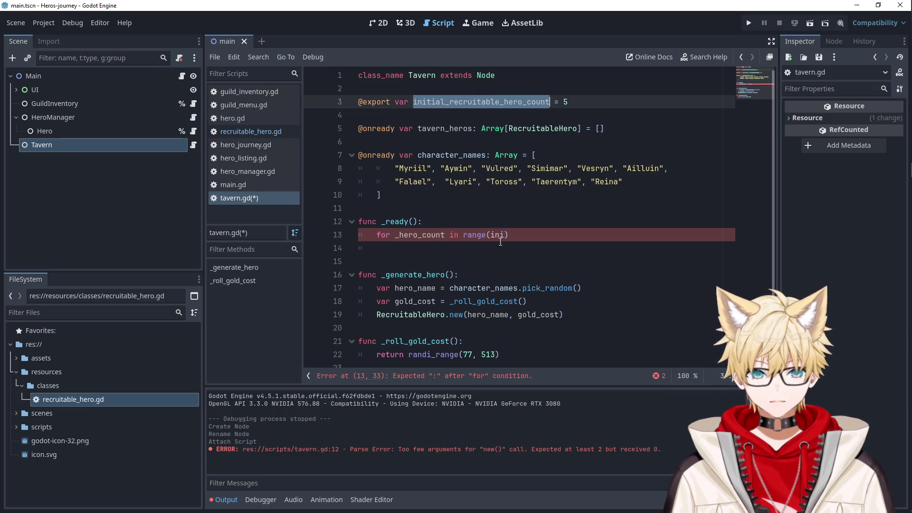
{"action": "key", "text": "ctrl+v"}
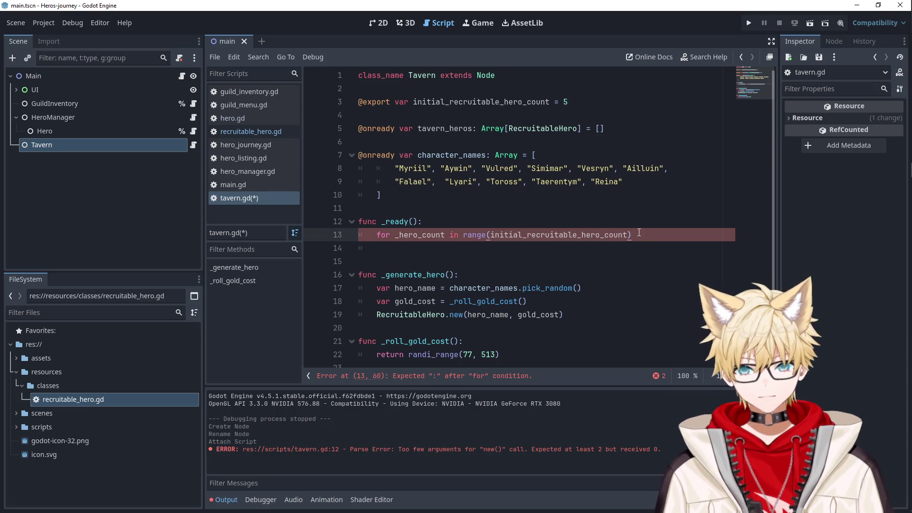
{"action": "type", "text": ":"}
- Make the loop body 'tavern_heros.append(_generate_hero())' and save tavern.gd
{"action": "key", "text": "Return"}
{"action": "type", "text": "_gener"}
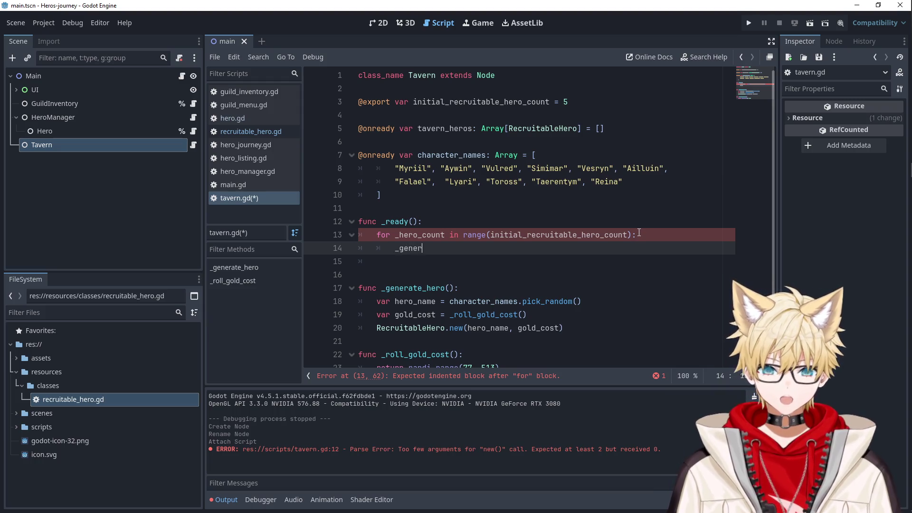
{"action": "key", "text": "Return"}
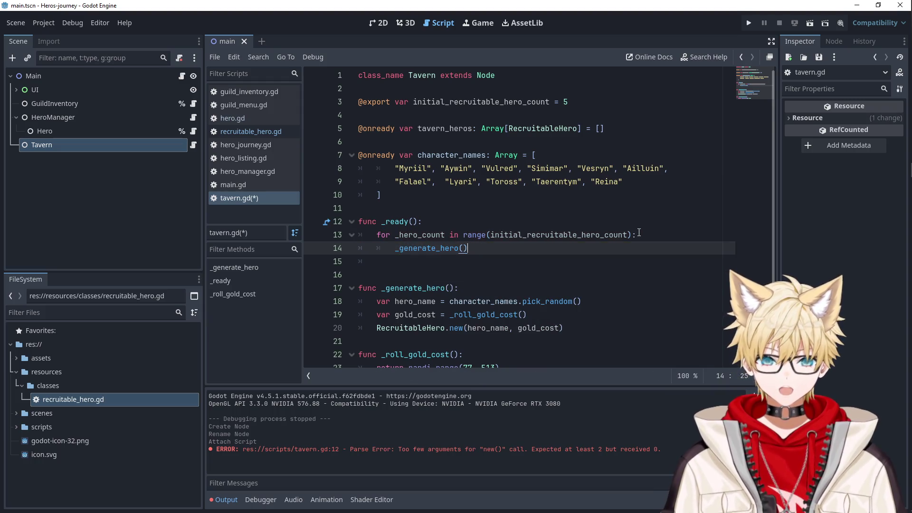
{"action": "key", "text": "Left"}
{"action": "key", "text": "Left"}
{"action": "key", "text": "Left"}
{"action": "type", "text": "tavern_heros"}
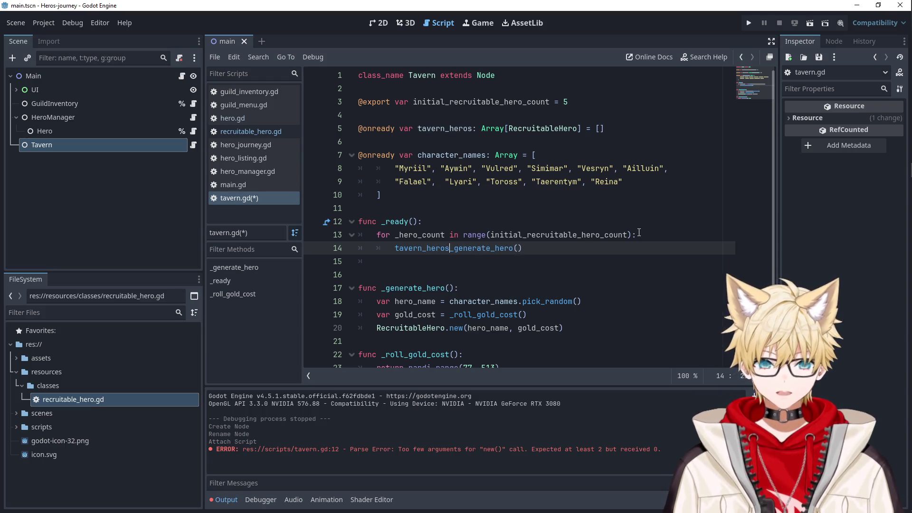
{"action": "type", "text": ".append(_generate_hero("}
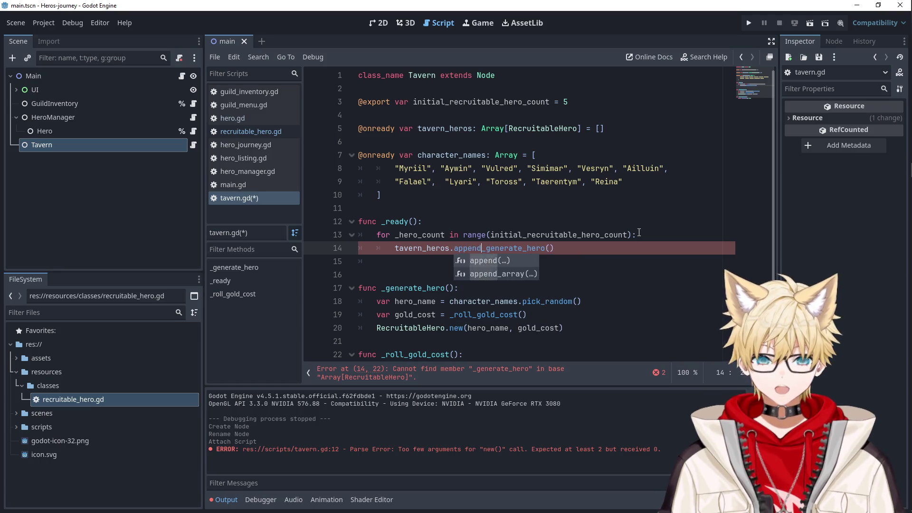
{"action": "type", "text": ")"}
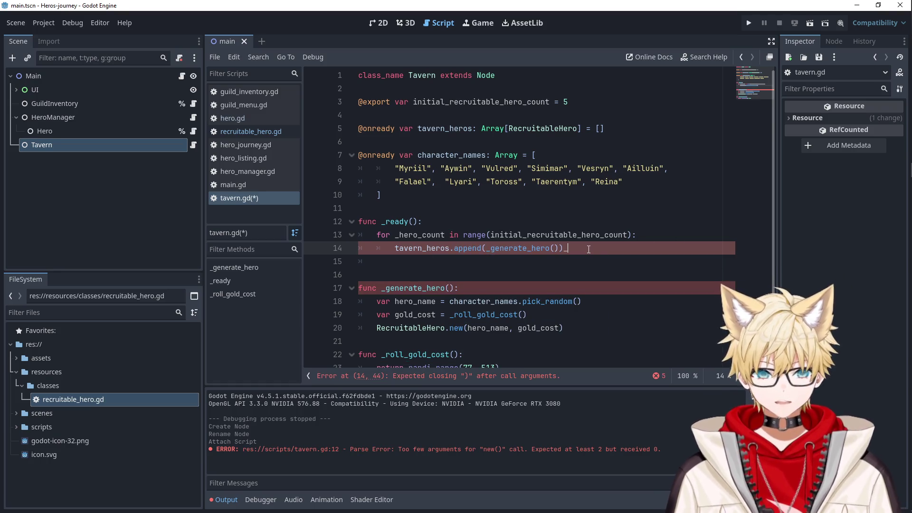
{"action": "left_click", "coordinate": [530, 265]}
{"action": "key", "text": "BackSpace"}
{"action": "key", "text": "BackSpace"}
{"action": "left_click", "coordinate": [499, 185]}
{"action": "key", "text": "ctrl+s"}
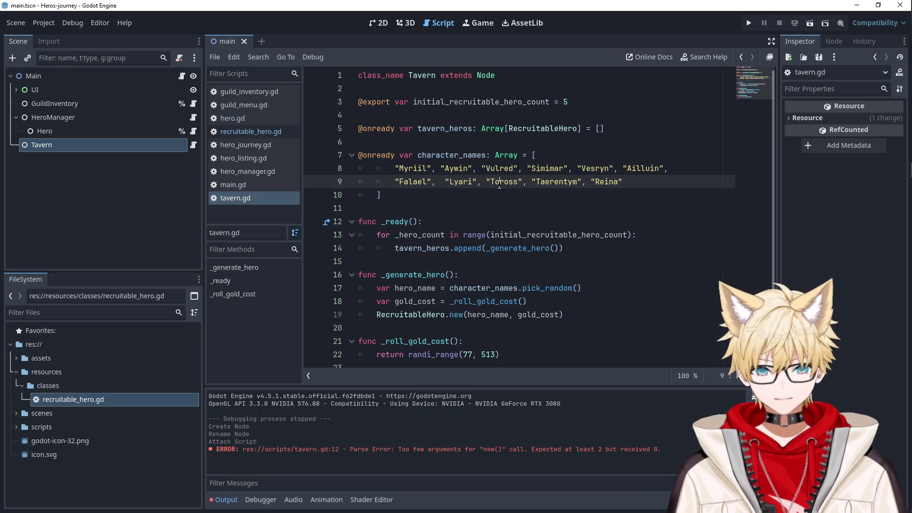
{"action": "scroll", "coordinate": [445, 260], "scroll_direction": "down", "scroll_amount": 1}
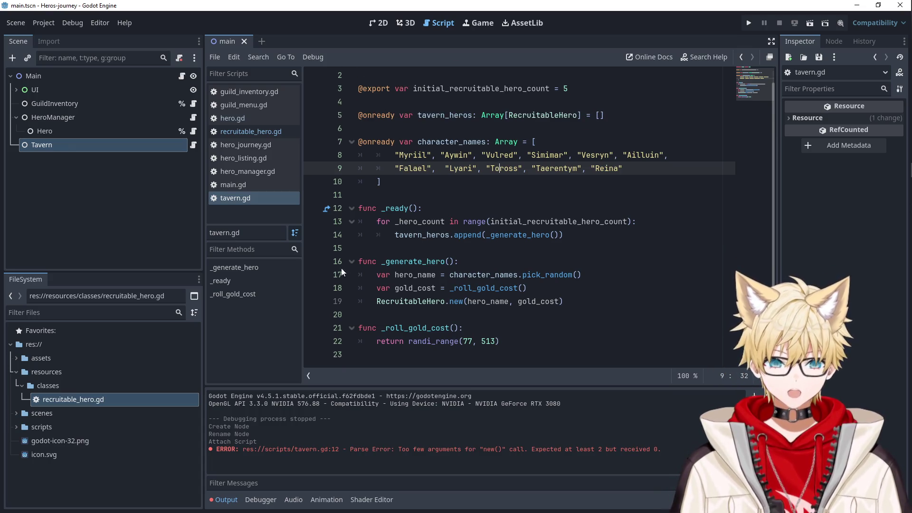
{"action": "double_click", "coordinate": [425, 238]}
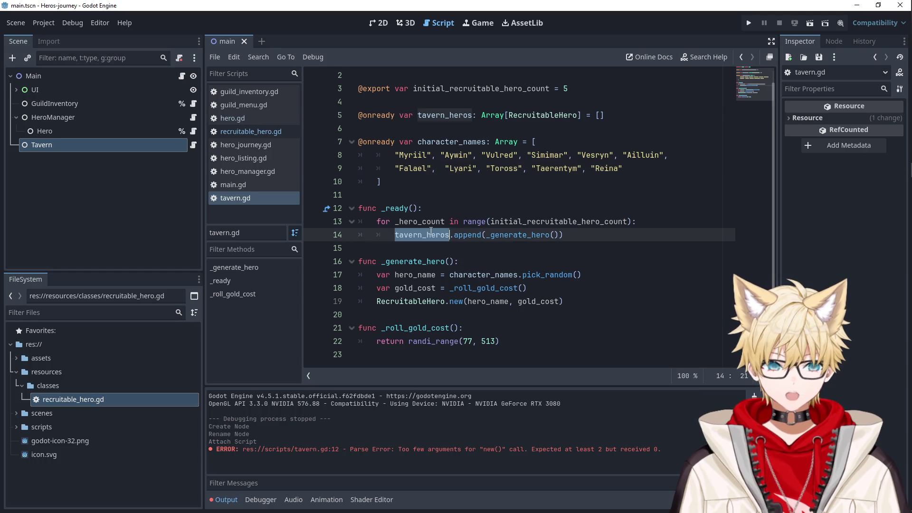
{"action": "left_click", "coordinate": [573, 235]}
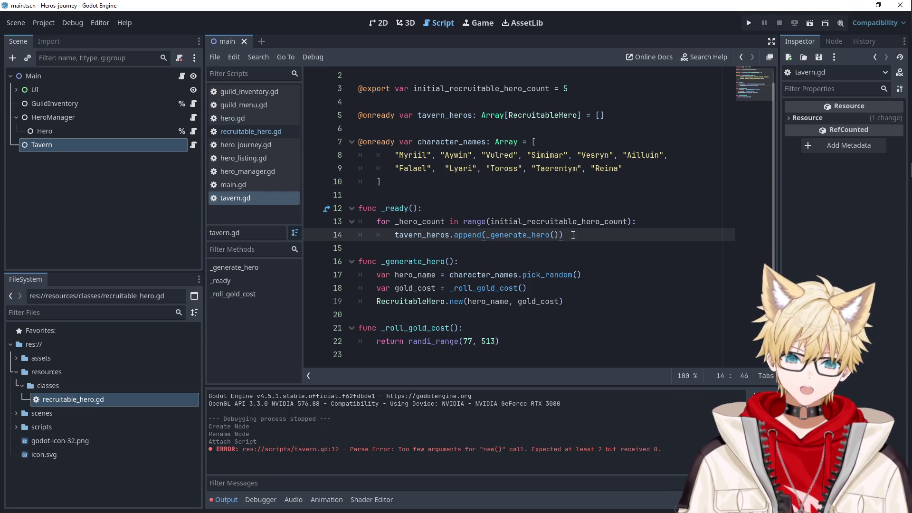
- Add a call to _update_tavern_listing_ui() inside the _ready loop after the append
{"action": "key", "text": "Return"}
{"action": "type", "text": "_update_"}
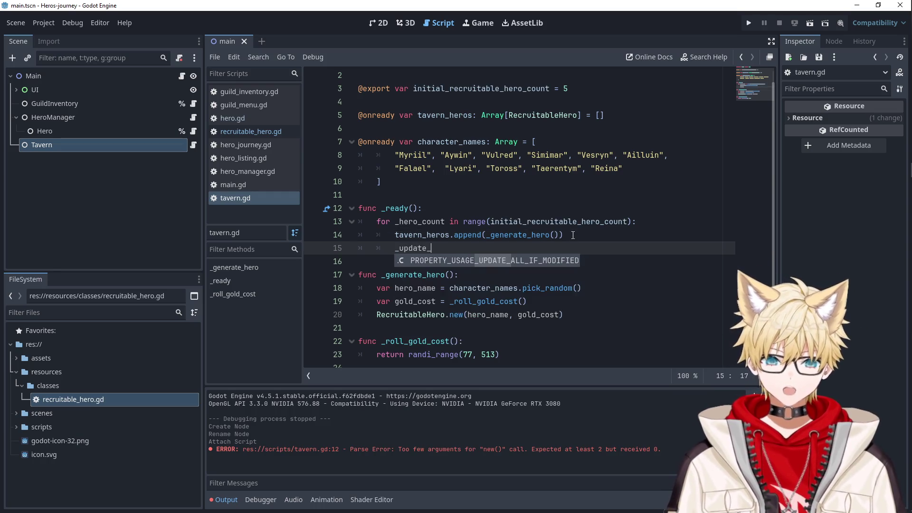
{"action": "type", "text": "tavern_listing_ui()"}
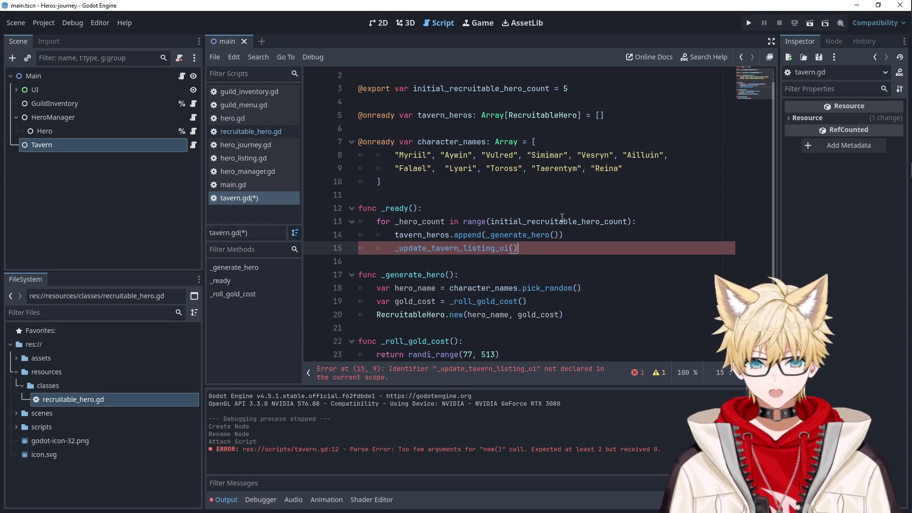
{"action": "double_click", "coordinate": [451, 248]}
{"action": "key", "text": "ctrl+c"}
- Define 'func _update_tavern_listing_ui(): pass' at the end of tavern.gd
{"action": "scroll", "coordinate": [433, 303], "scroll_direction": "down", "scroll_amount": 1}
{"action": "left_click", "coordinate": [390, 343]}
{"action": "key", "text": "Return"}
{"action": "type", "text": "func"}
{"action": "key", "text": "ctrl+v"}
{"action": "type", "text": "():"}
{"action": "key", "text": "Return"}
{"action": "type", "text": "pass"}
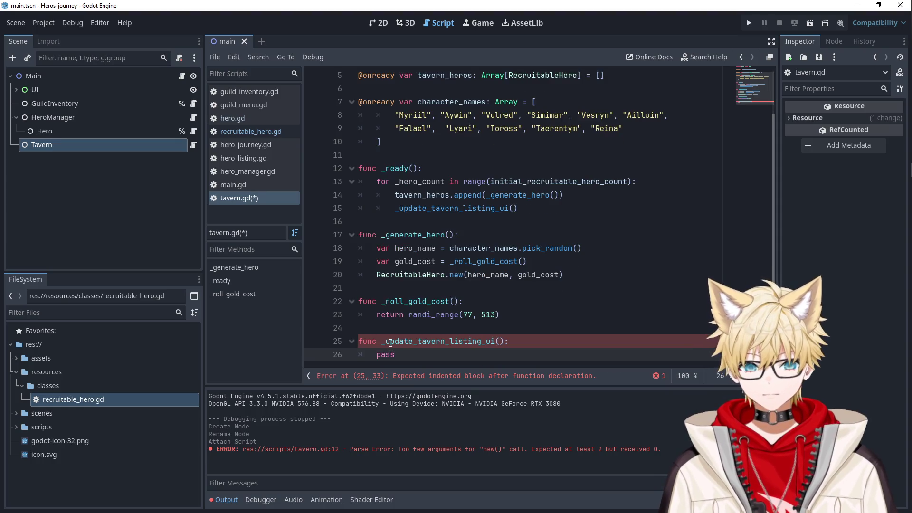
{"action": "double_click", "coordinate": [413, 341]}
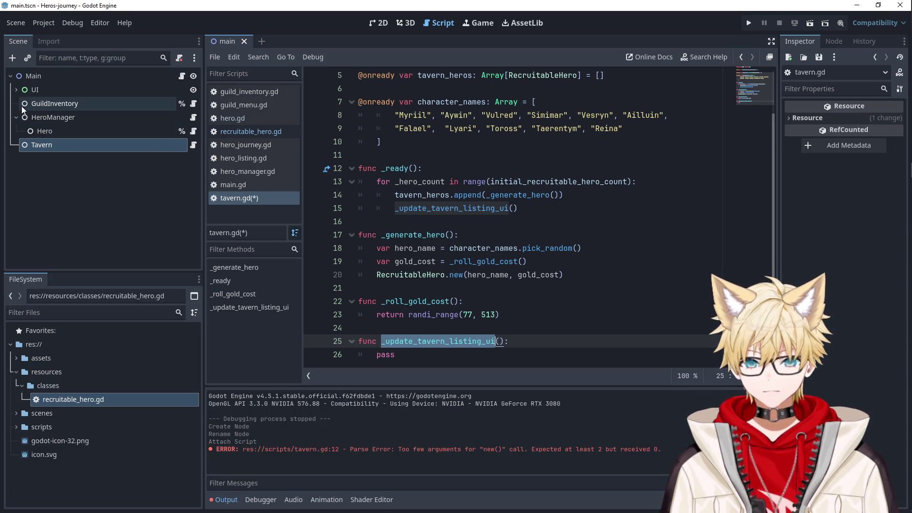
- Expand the UI node and collapse TavernPage to see the GuildMenu and HerosMenu children
{"action": "left_click", "coordinate": [60, 104]}
{"action": "left_click", "coordinate": [17, 90]}
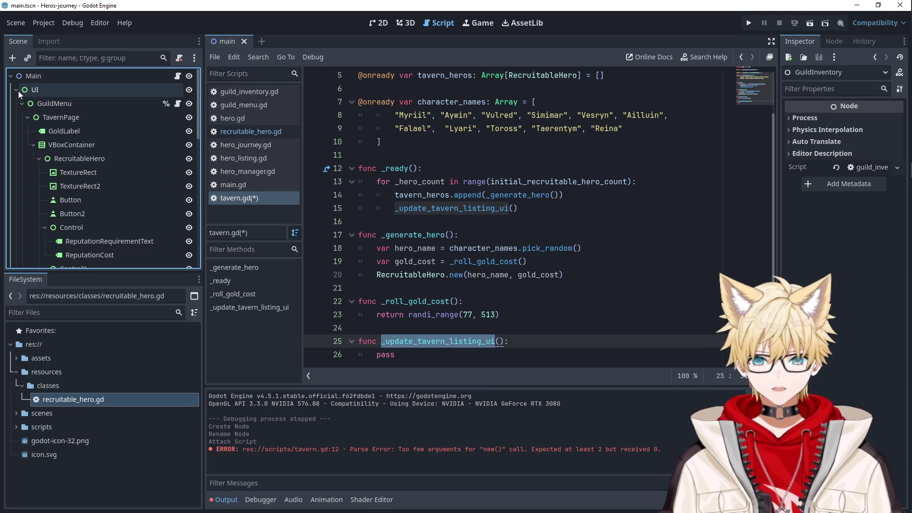
{"action": "left_click", "coordinate": [26, 114]}
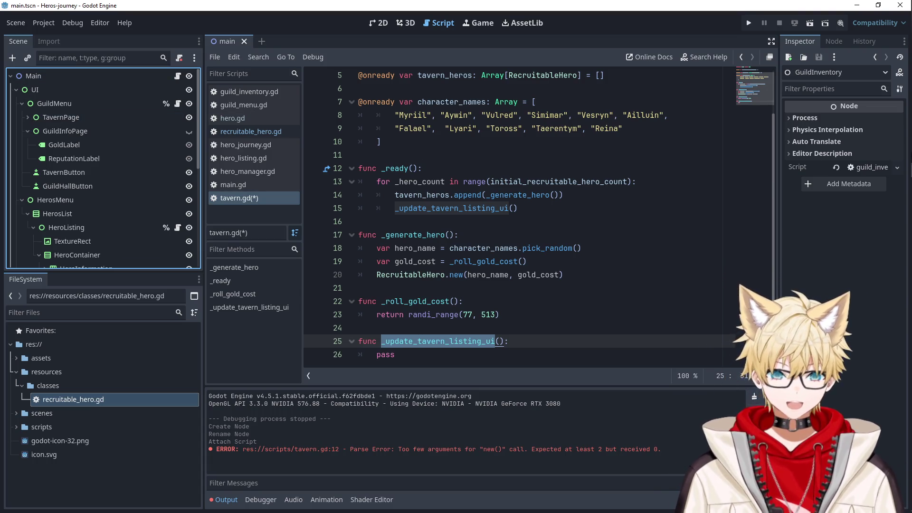
{"action": "mouse_move", "coordinate": [908, 149]}
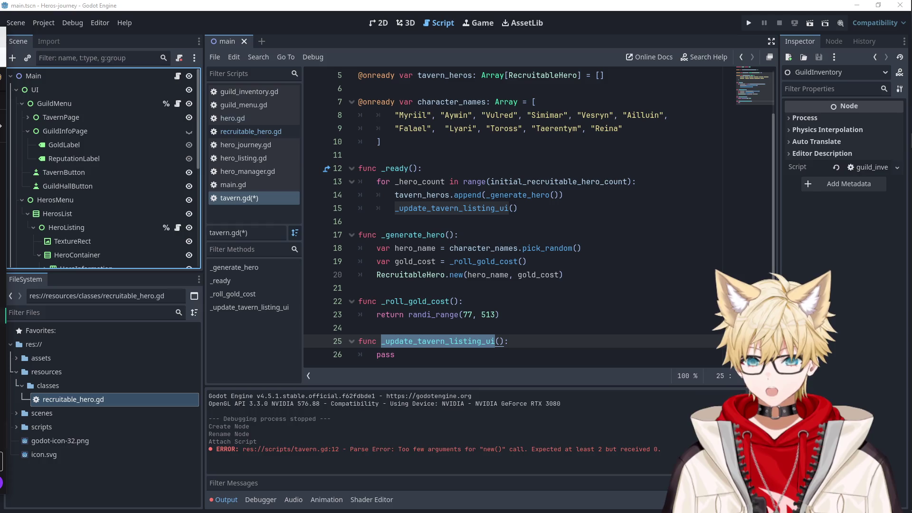
{"action": "left_click", "coordinate": [93, 121]}
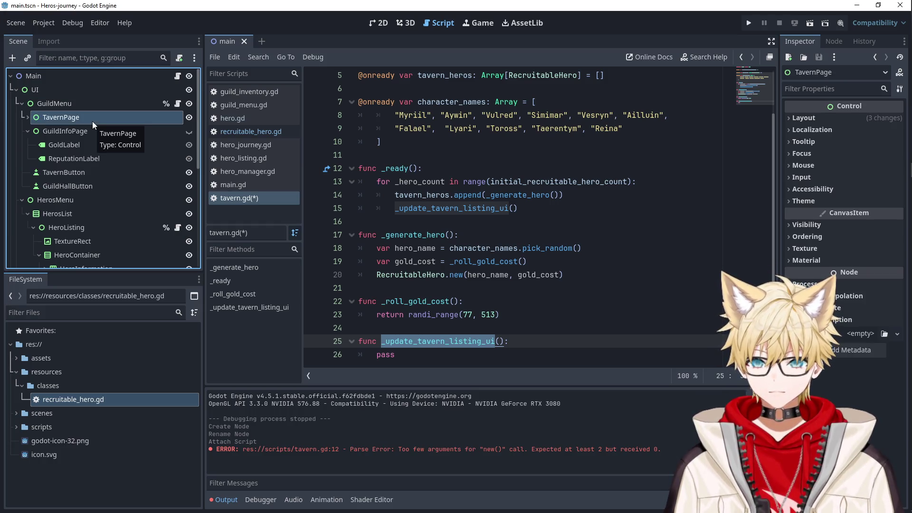
{"action": "left_click", "coordinate": [466, 181]}
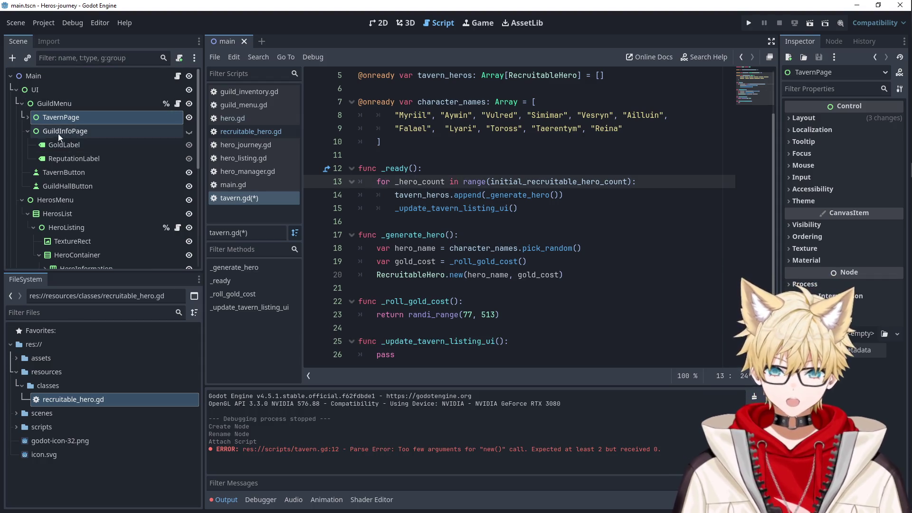
{"action": "left_click", "coordinate": [27, 114]}
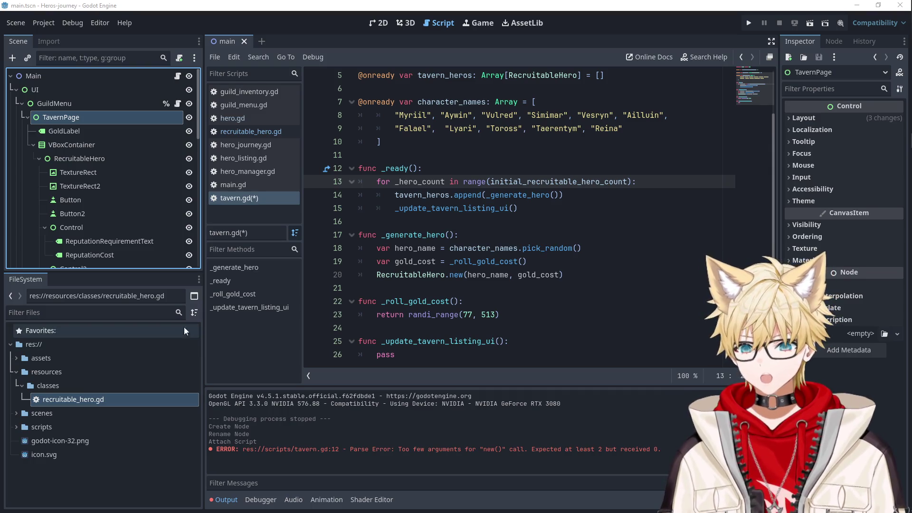
{"action": "left_click", "coordinate": [437, 275]}
{"action": "left_click", "coordinate": [437, 262]}
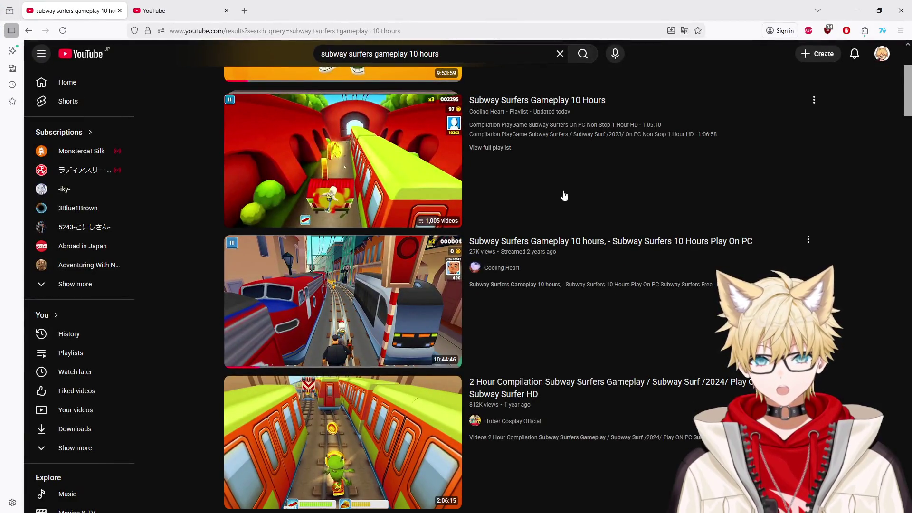
- Open the Subway Surfers Gameplay 10 Hours playlist, briefly visiting its second video
{"action": "mouse_move", "coordinate": [441, 223]}
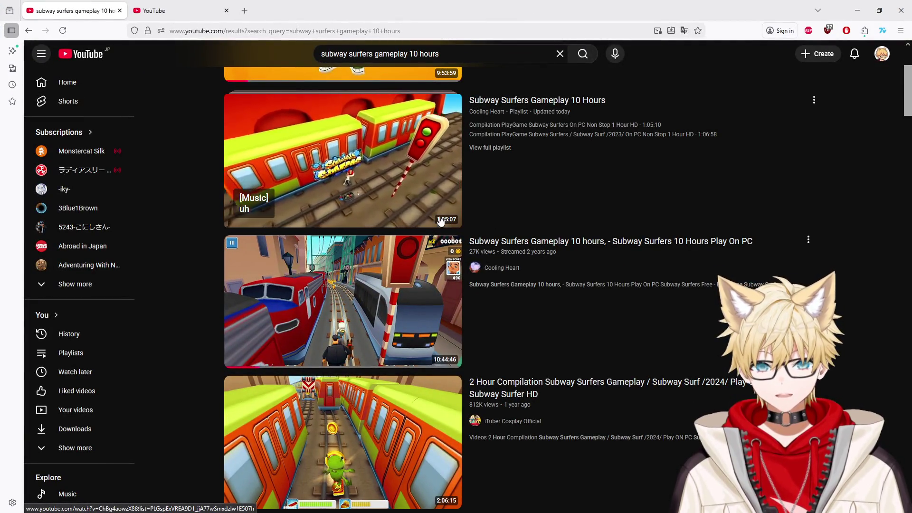
{"action": "left_click", "coordinate": [502, 148]}
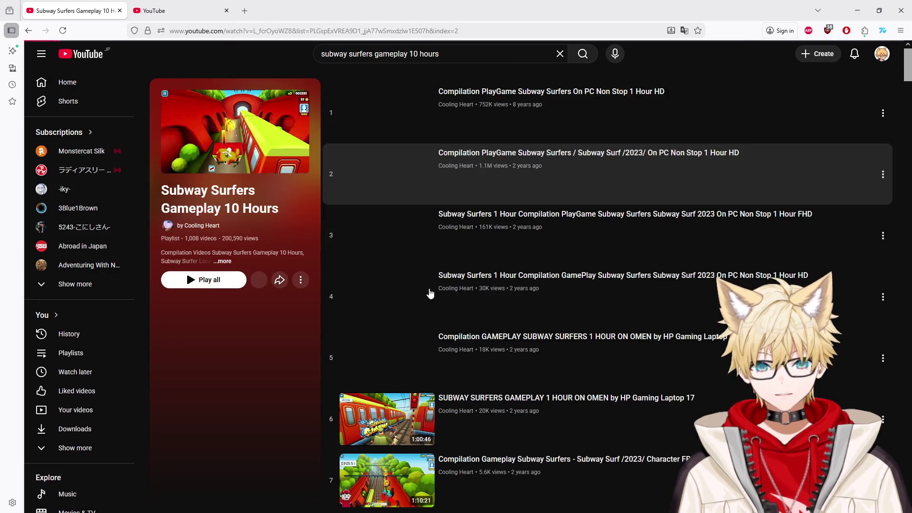
{"action": "left_click", "coordinate": [427, 291]}
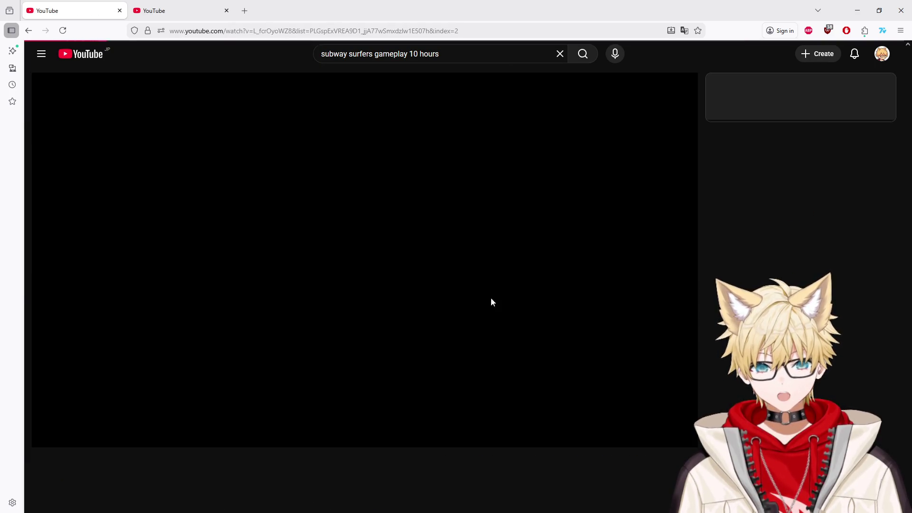
{"action": "left_click", "coordinate": [29, 35]}
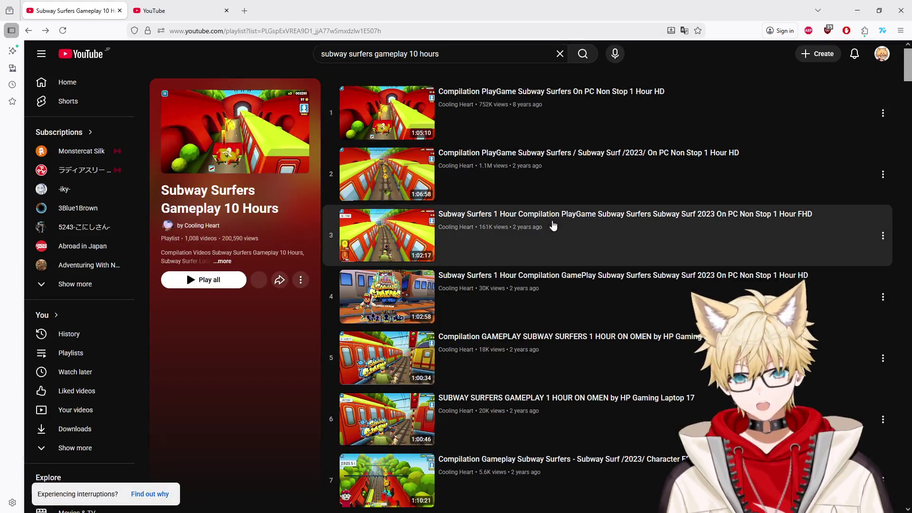
- Scroll through the playlist, return to its top and play the fifth video
{"action": "scroll", "coordinate": [584, 322], "scroll_direction": "down", "scroll_amount": 15}
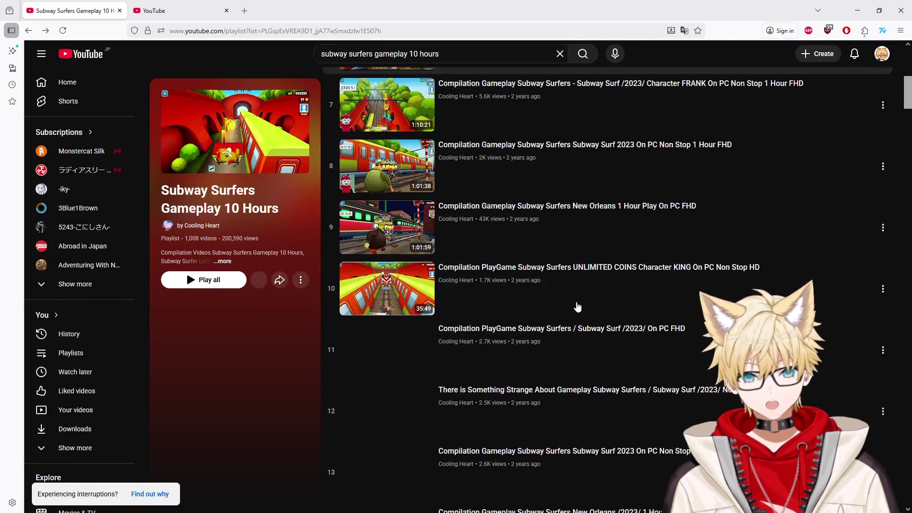
{"action": "scroll", "coordinate": [579, 300], "scroll_direction": "down", "scroll_amount": 4}
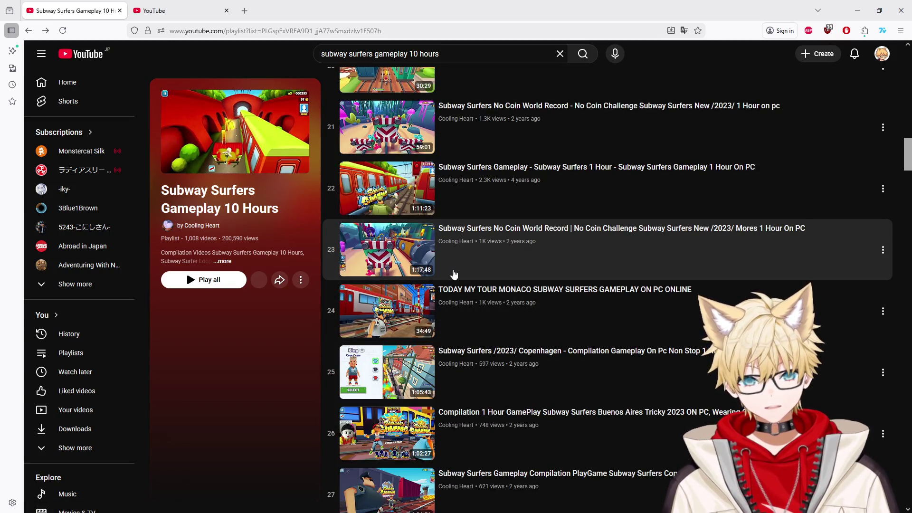
{"action": "scroll", "coordinate": [456, 275], "scroll_direction": "down", "scroll_amount": 8}
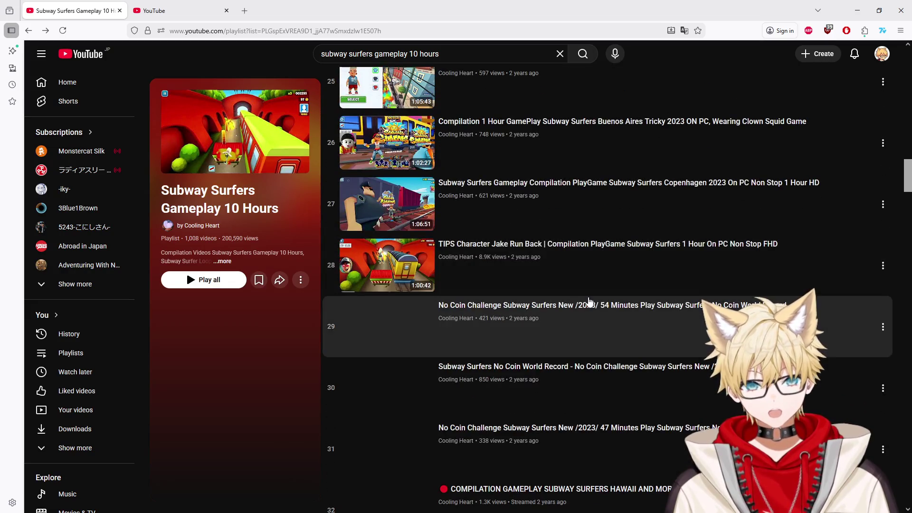
{"action": "scroll", "coordinate": [589, 302], "scroll_direction": "down", "scroll_amount": 20}
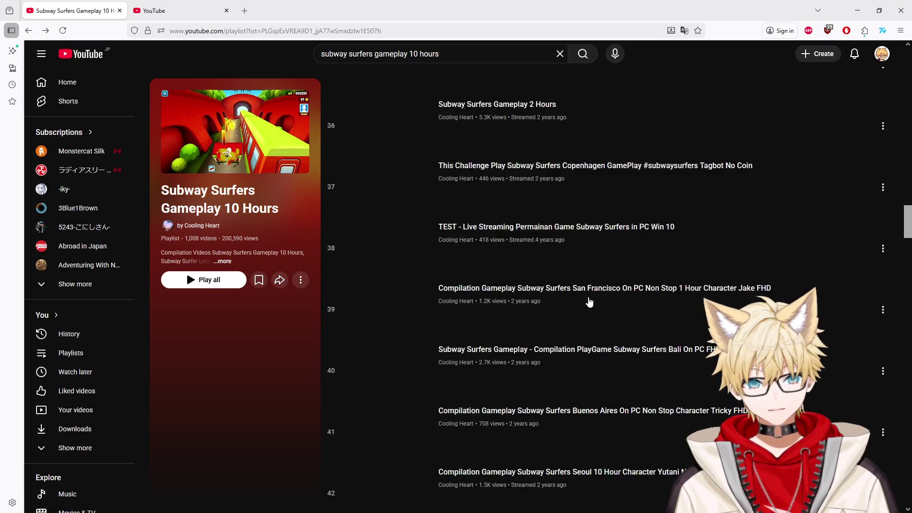
{"action": "scroll", "coordinate": [589, 303], "scroll_direction": "down", "scroll_amount": 20}
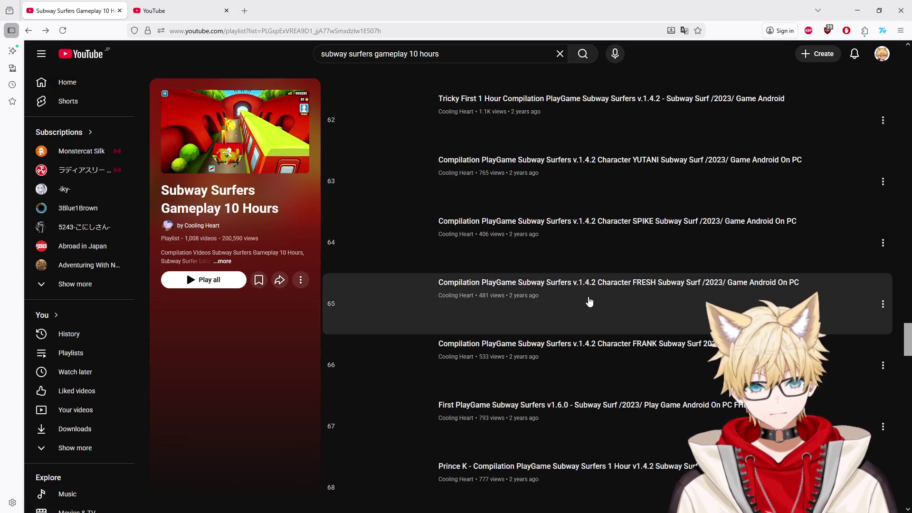
{"action": "scroll", "coordinate": [589, 302], "scroll_direction": "down", "scroll_amount": 8}
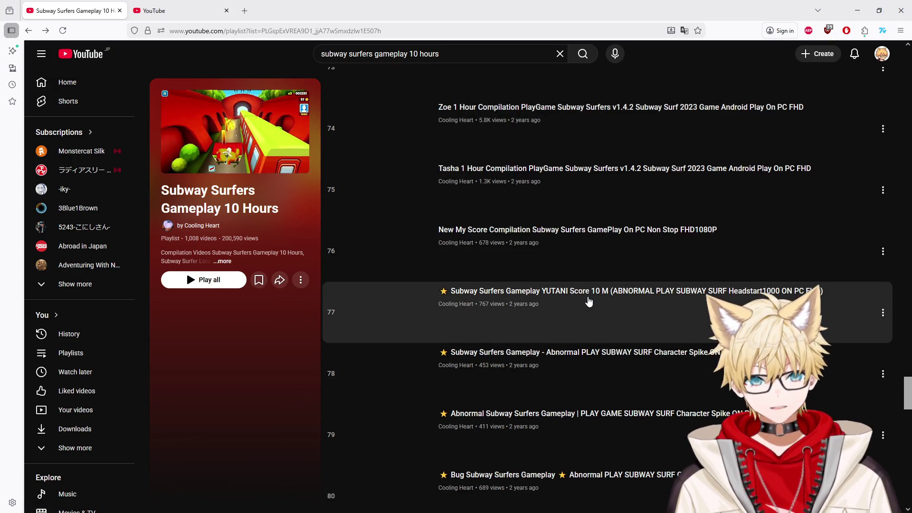
{"action": "scroll", "coordinate": [589, 302], "scroll_direction": "down", "scroll_amount": 5}
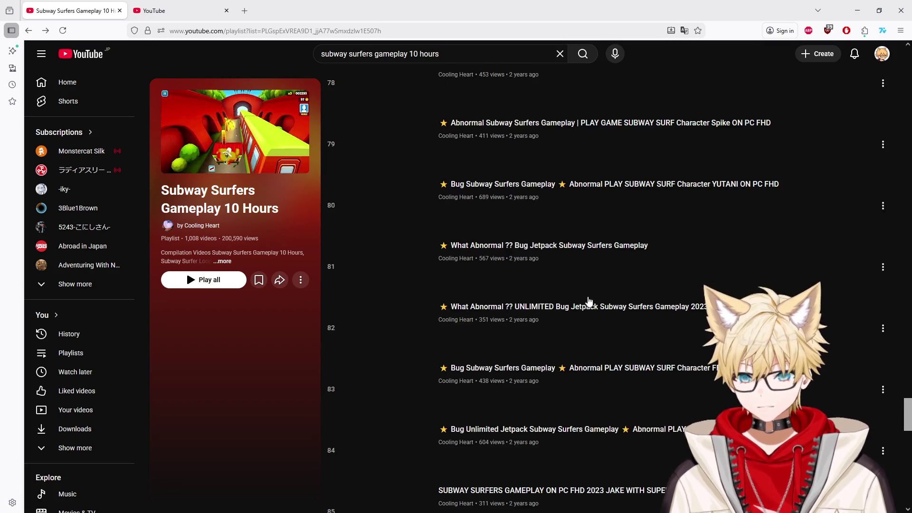
{"action": "scroll", "coordinate": [589, 302], "scroll_direction": "down", "scroll_amount": 4}
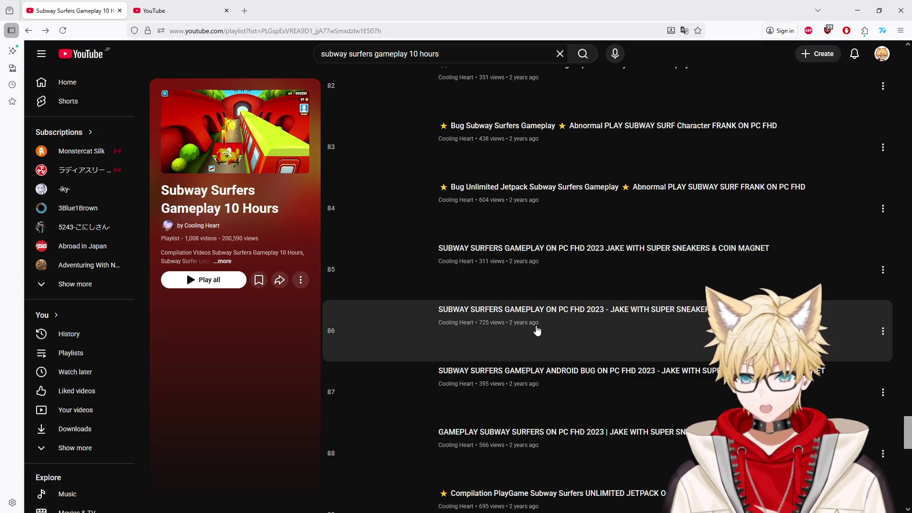
{"action": "key", "text": "Home"}
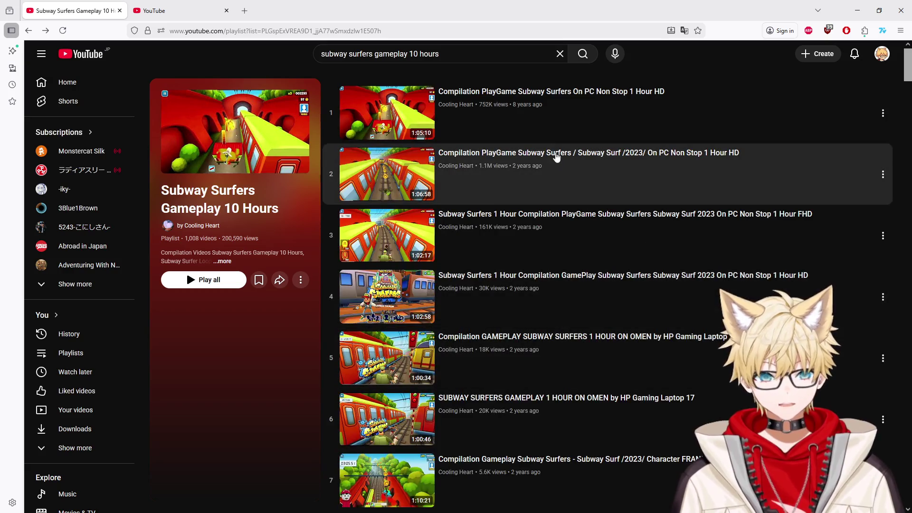
{"action": "left_click", "coordinate": [506, 367]}
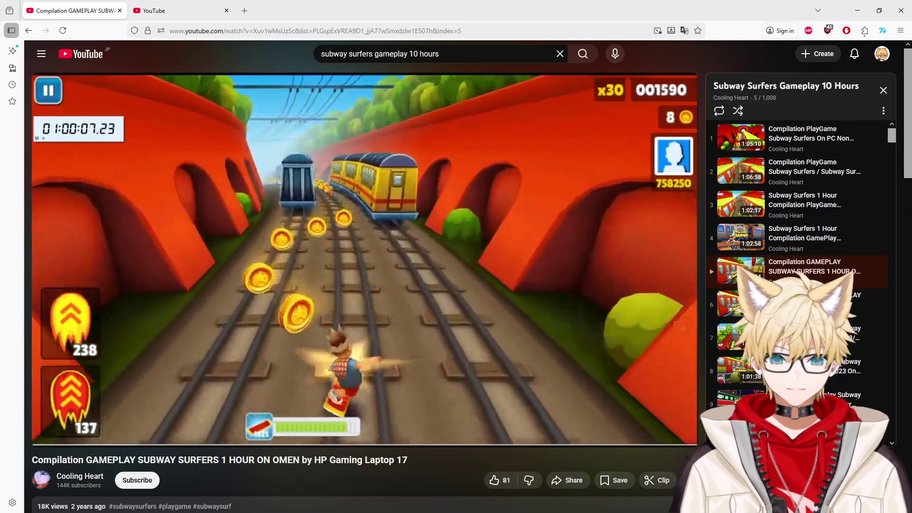
- Launch Paint and handwrite 'BRB' on the new canvas
{"action": "key", "text": "super"}
{"action": "type", "text": "paint"}
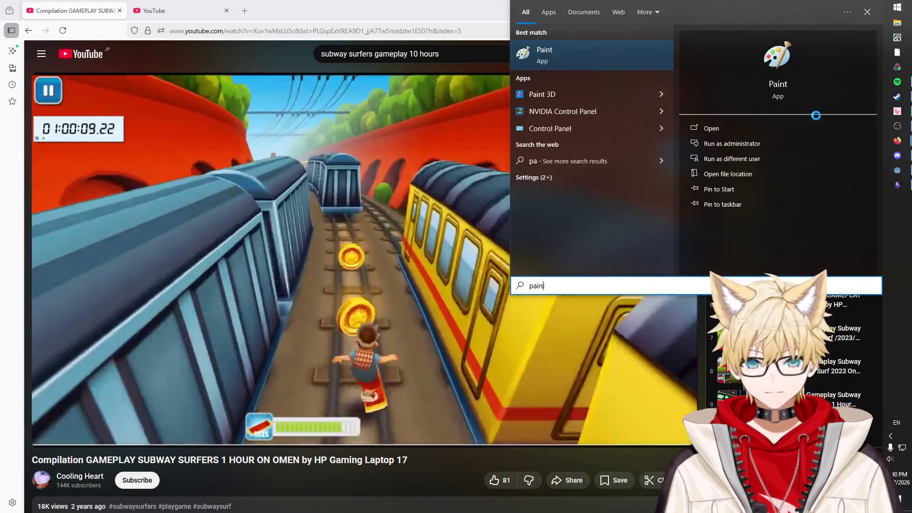
{"action": "key", "text": "Return"}
{"action": "left_click_drag", "start_coordinate": [410, 136], "coordinate": [421, 208]}
{"action": "mouse_move", "coordinate": [413, 136]}
{"action": "left_mouse_down"}
{"action": "mouse_move", "coordinate": [437, 152]}
{"action": "mouse_move", "coordinate": [426, 196]}
{"action": "left_mouse_up"}
{"action": "mouse_move", "coordinate": [492, 135]}
{"action": "left_mouse_down"}
{"action": "mouse_move", "coordinate": [509, 183]}
{"action": "mouse_move", "coordinate": [564, 175]}
{"action": "left_mouse_up"}
{"action": "left_click_drag", "start_coordinate": [583, 136], "coordinate": [594, 175]}
{"action": "left_click_drag", "start_coordinate": [587, 133], "coordinate": [597, 186]}
- Write 'Ads & Tea' and a smiling face below BRB, and move Paint to the right edge
{"action": "mouse_move", "coordinate": [475, 280]}
{"action": "left_mouse_down"}
{"action": "mouse_move", "coordinate": [507, 277]}
{"action": "mouse_move", "coordinate": [512, 260]}
{"action": "left_mouse_up"}
{"action": "left_click_drag", "start_coordinate": [532, 260], "coordinate": [523, 278]}
{"action": "left_click_drag", "start_coordinate": [528, 235], "coordinate": [538, 270]}
{"action": "mouse_move", "coordinate": [565, 252]}
{"action": "left_mouse_down"}
{"action": "mouse_move", "coordinate": [551, 269]}
{"action": "mouse_move", "coordinate": [582, 272]}
{"action": "mouse_move", "coordinate": [614, 259]}
{"action": "left_mouse_up"}
{"action": "left_click_drag", "start_coordinate": [442, 321], "coordinate": [486, 312]}
{"action": "mouse_move", "coordinate": [457, 320]}
{"action": "left_mouse_down"}
{"action": "mouse_move", "coordinate": [459, 346]}
{"action": "mouse_move", "coordinate": [527, 342]}
{"action": "left_mouse_up"}
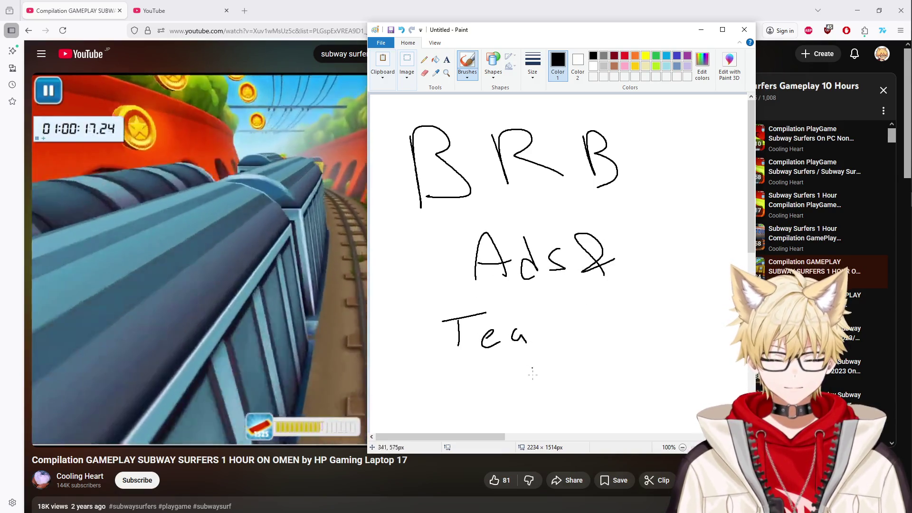
{"action": "left_click_drag", "start_coordinate": [464, 373], "coordinate": [465, 381]}
{"action": "left_click_drag", "start_coordinate": [479, 372], "coordinate": [489, 391]}
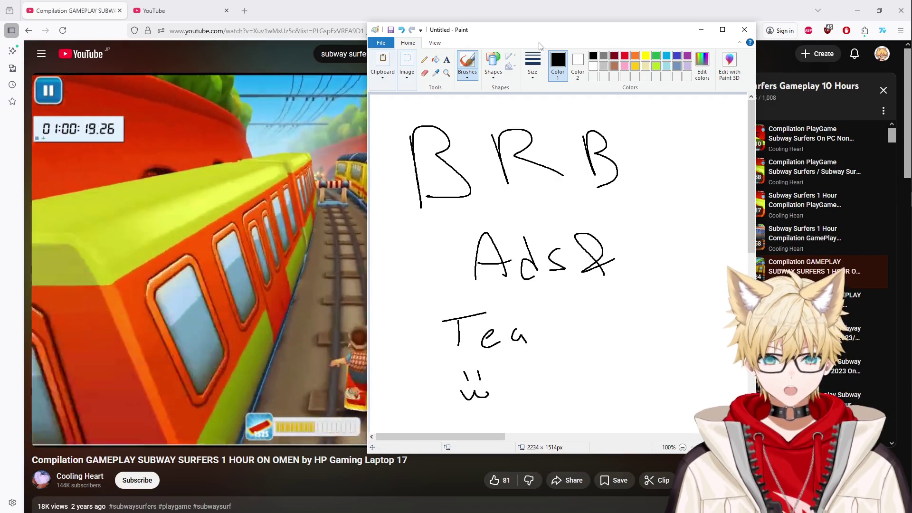
{"action": "left_click_drag", "start_coordinate": [675, 29], "coordinate": [899, 25]}
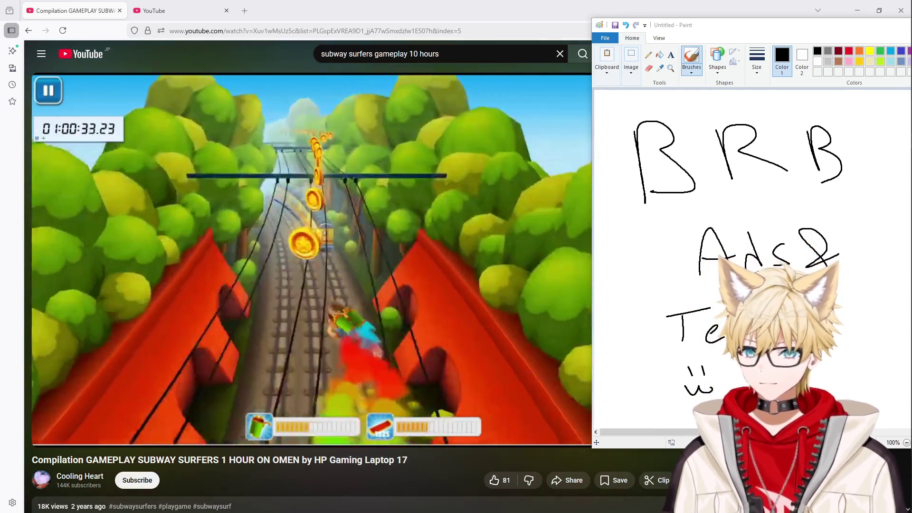
{"action": "mouse_move", "coordinate": [899, 128]}
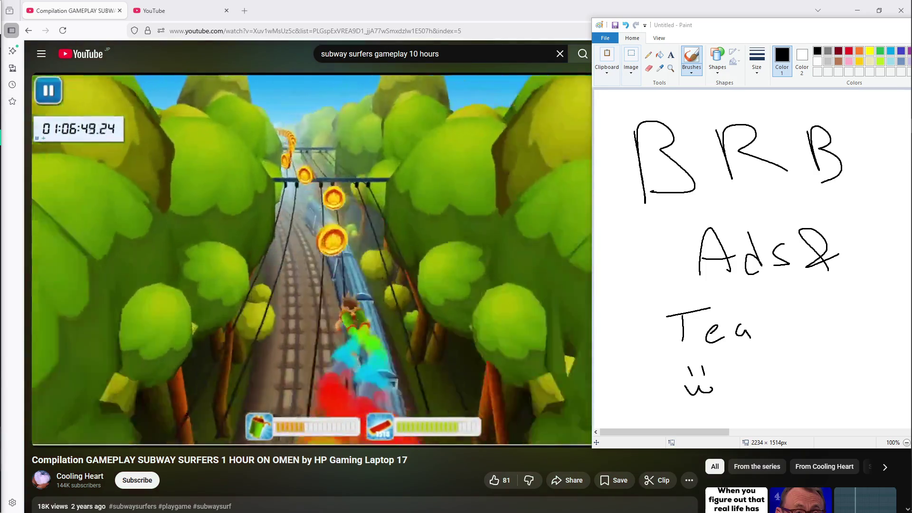
{"action": "scroll", "coordinate": [80, 335], "scroll_direction": "down", "scroll_amount": 3}
{"action": "left_click", "coordinate": [80, 335]}
{"action": "middle_click", "coordinate": [79, 333]}
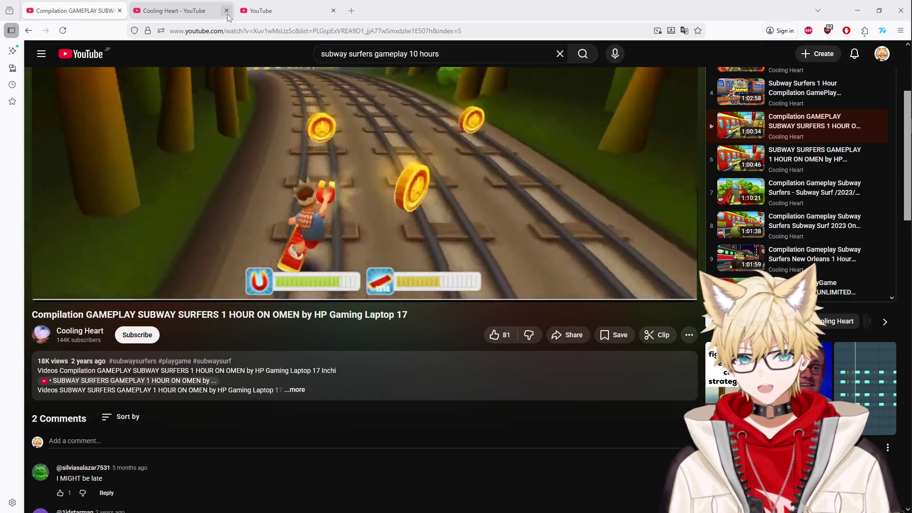
{"action": "scroll", "coordinate": [313, 173], "scroll_direction": "up", "scroll_amount": 3}
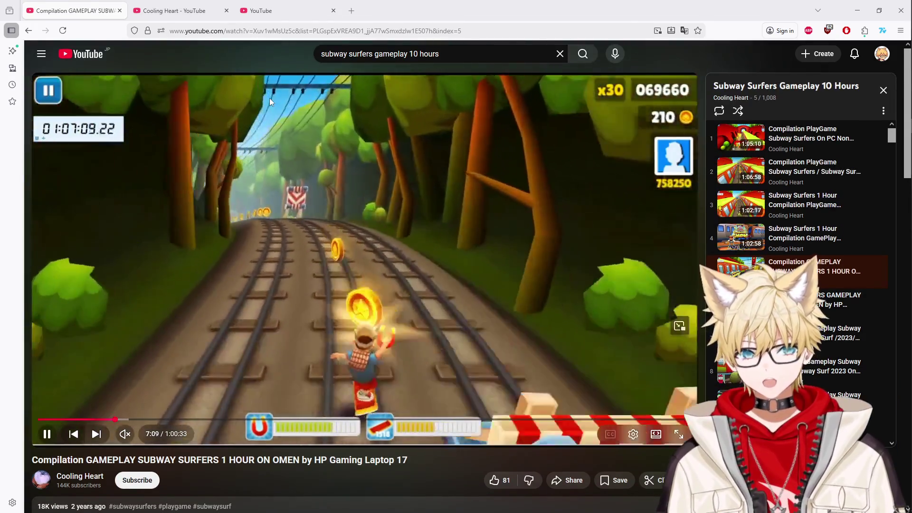
{"action": "left_click", "coordinate": [209, 14]}
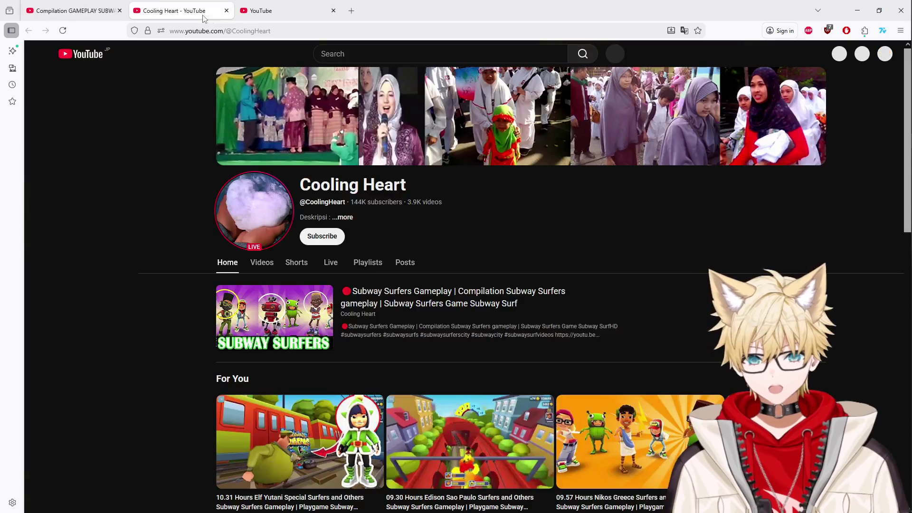
{"action": "left_click", "coordinate": [266, 264]}
{"action": "scroll", "coordinate": [178, 286], "scroll_direction": "down", "scroll_amount": 3}
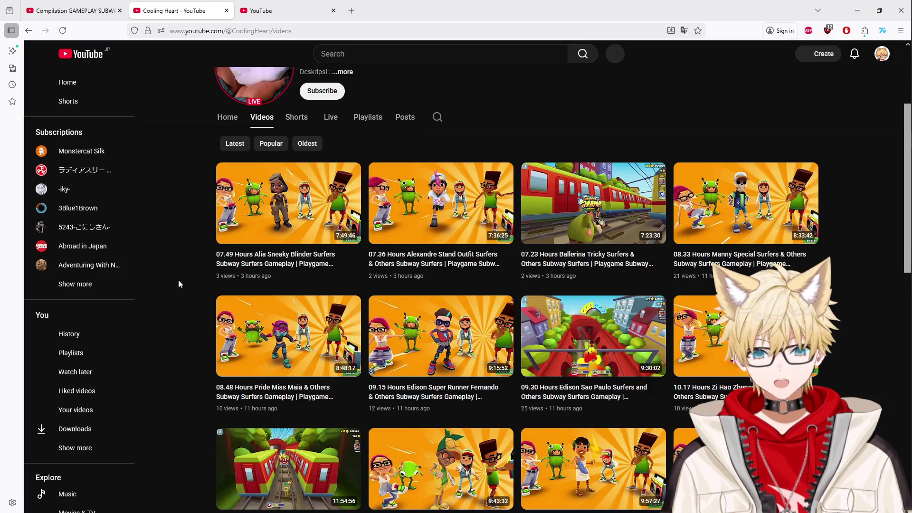
{"action": "scroll", "coordinate": [178, 280], "scroll_direction": "down", "scroll_amount": 3}
{"action": "scroll", "coordinate": [178, 277], "scroll_direction": "up", "scroll_amount": 2}
{"action": "scroll", "coordinate": [178, 280], "scroll_direction": "up", "scroll_amount": 5}
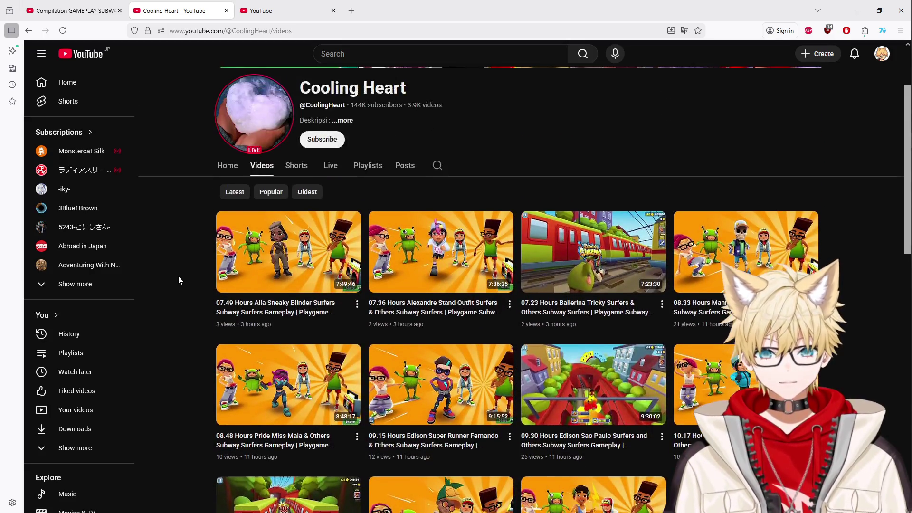
{"action": "scroll", "coordinate": [204, 307], "scroll_direction": "down", "scroll_amount": 6}
{"action": "scroll", "coordinate": [208, 299], "scroll_direction": "down", "scroll_amount": 10}
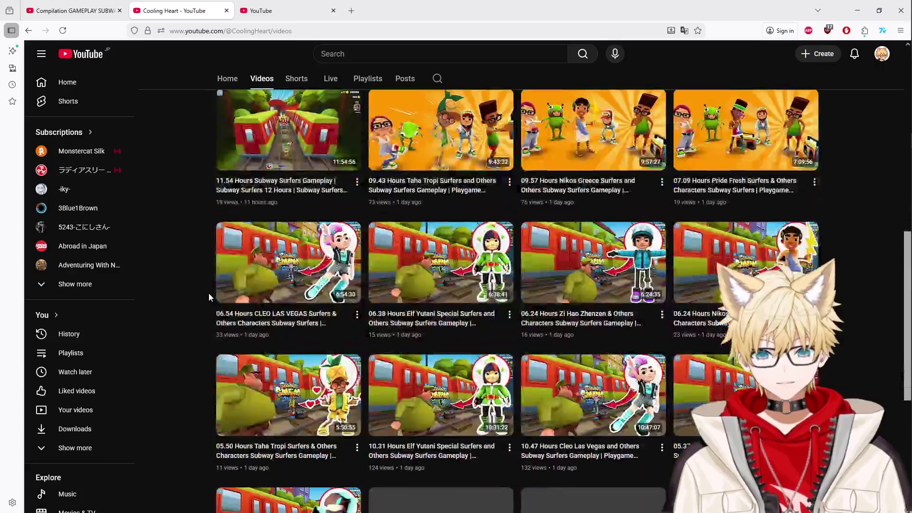
{"action": "scroll", "coordinate": [210, 287], "scroll_direction": "down", "scroll_amount": 10}
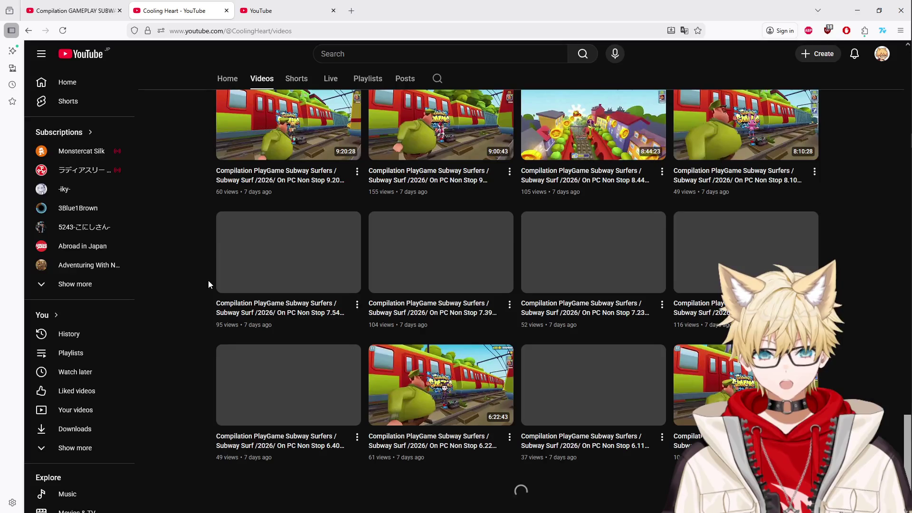
{"action": "scroll", "coordinate": [208, 285], "scroll_direction": "down", "scroll_amount": 10}
{"action": "scroll", "coordinate": [208, 280], "scroll_direction": "down", "scroll_amount": 2}
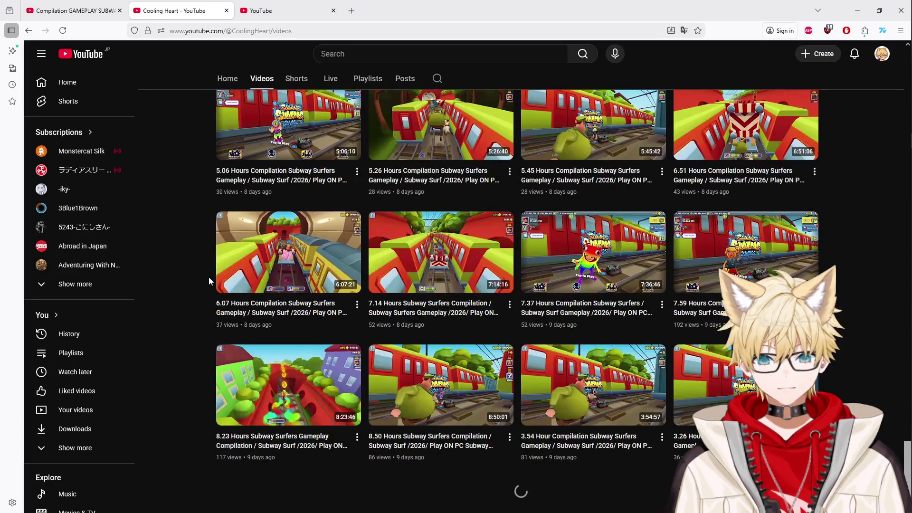
{"action": "scroll", "coordinate": [209, 281], "scroll_direction": "down", "scroll_amount": 12}
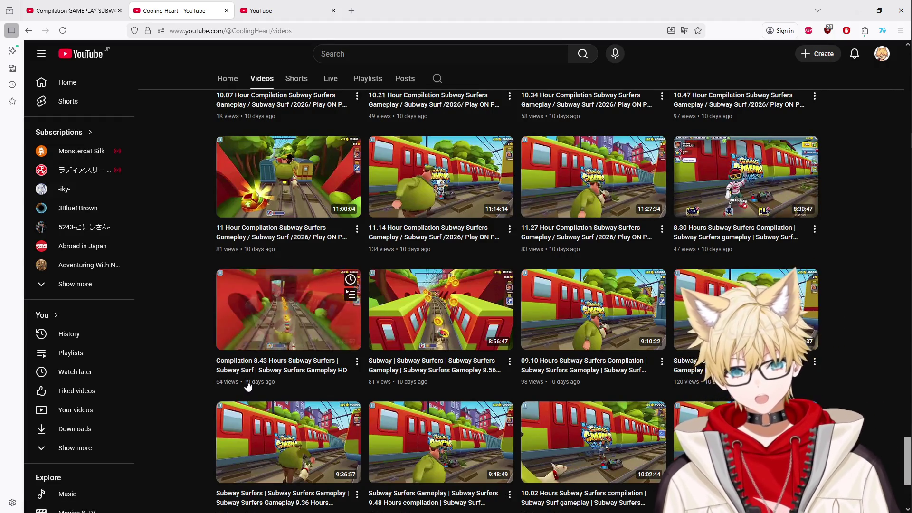
{"action": "scroll", "coordinate": [190, 381], "scroll_direction": "up", "scroll_amount": 1}
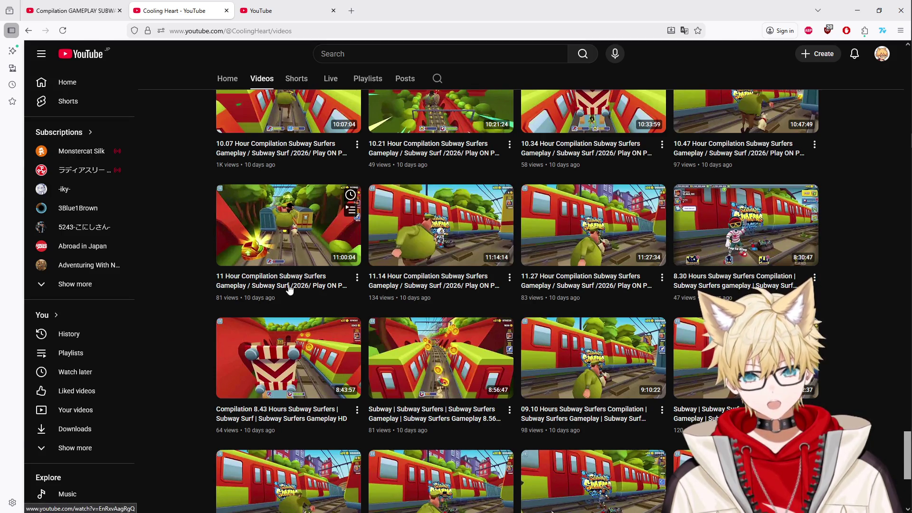
{"action": "scroll", "coordinate": [289, 287], "scroll_direction": "up", "scroll_amount": 2}
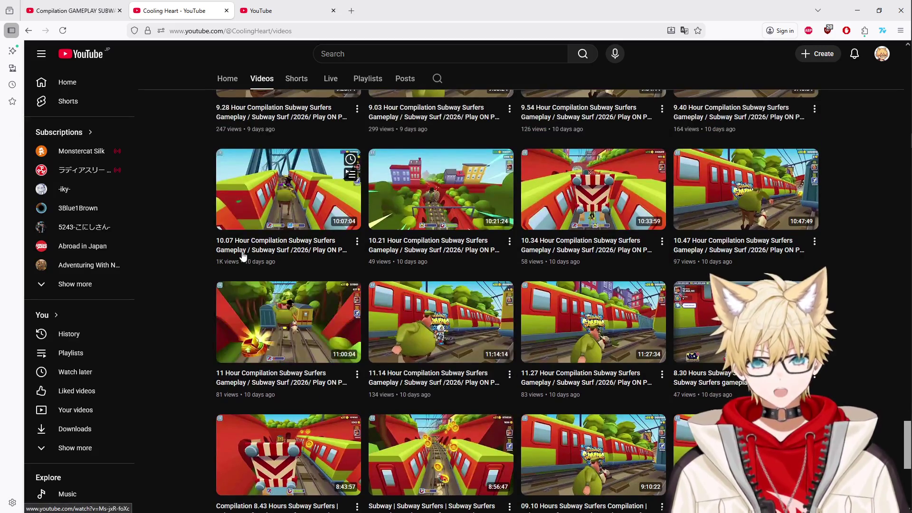
{"action": "scroll", "coordinate": [192, 328], "scroll_direction": "up", "scroll_amount": 2}
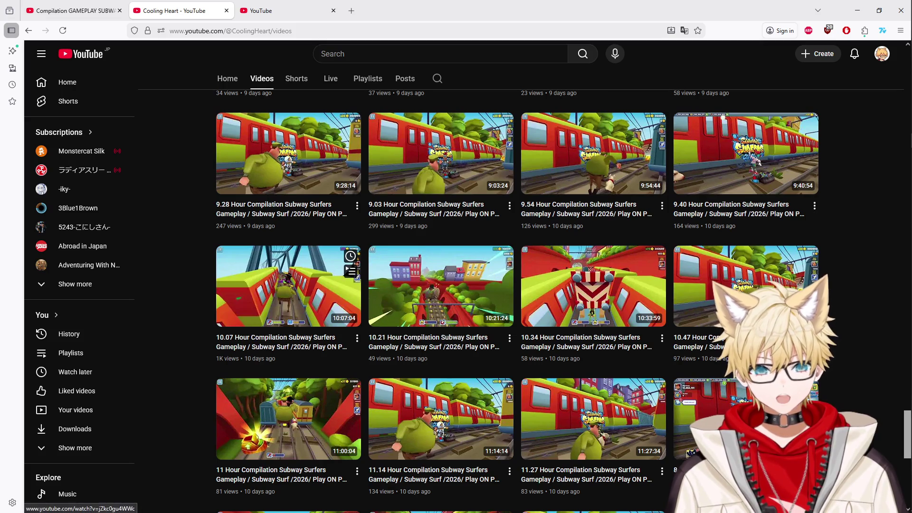
{"action": "scroll", "coordinate": [325, 376], "scroll_direction": "down", "scroll_amount": 4}
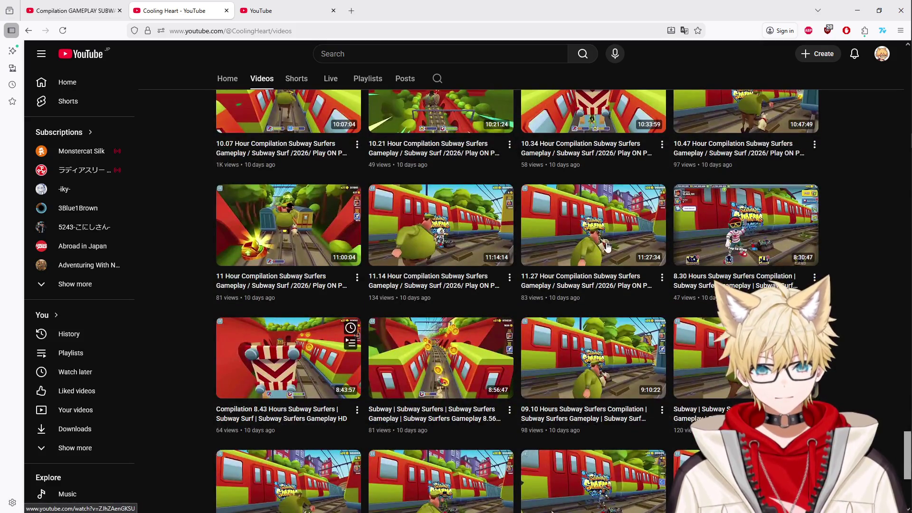
{"action": "scroll", "coordinate": [634, 269], "scroll_direction": "down", "scroll_amount": 4}
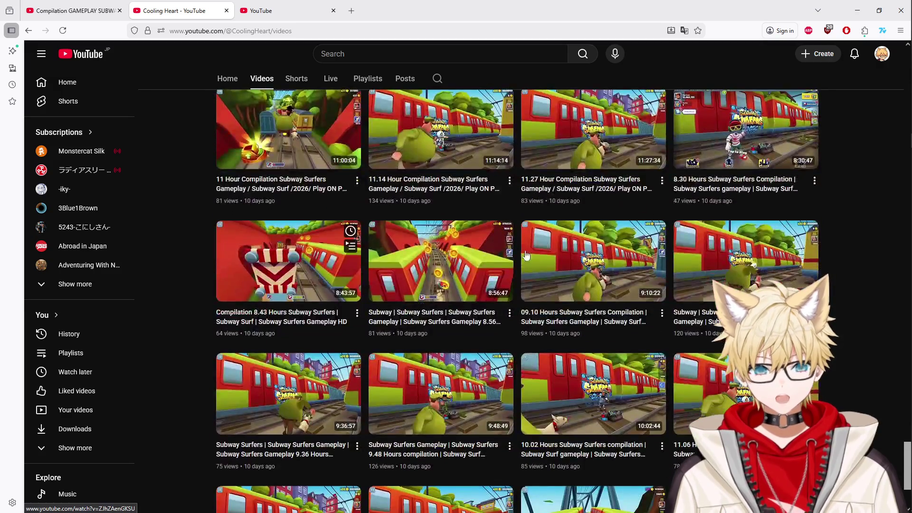
{"action": "scroll", "coordinate": [632, 271], "scroll_direction": "down", "scroll_amount": 1}
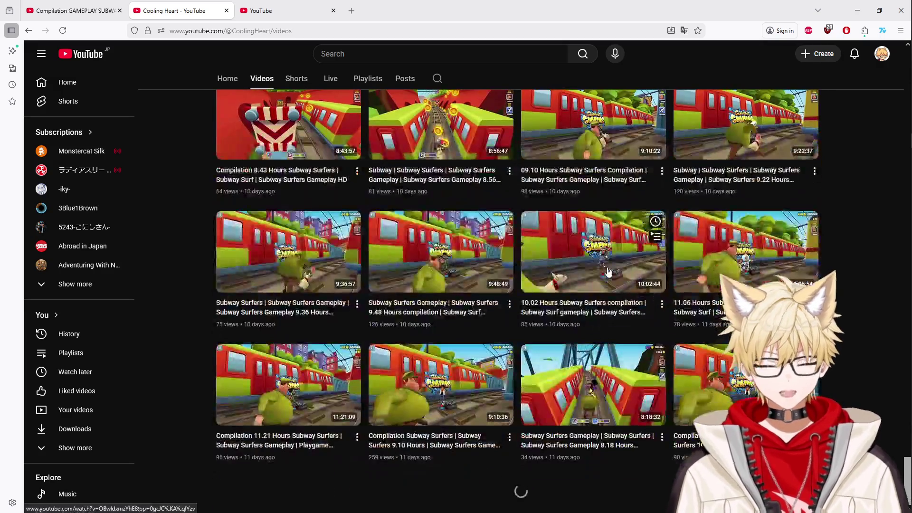
{"action": "scroll", "coordinate": [157, 321], "scroll_direction": "up", "scroll_amount": 1}
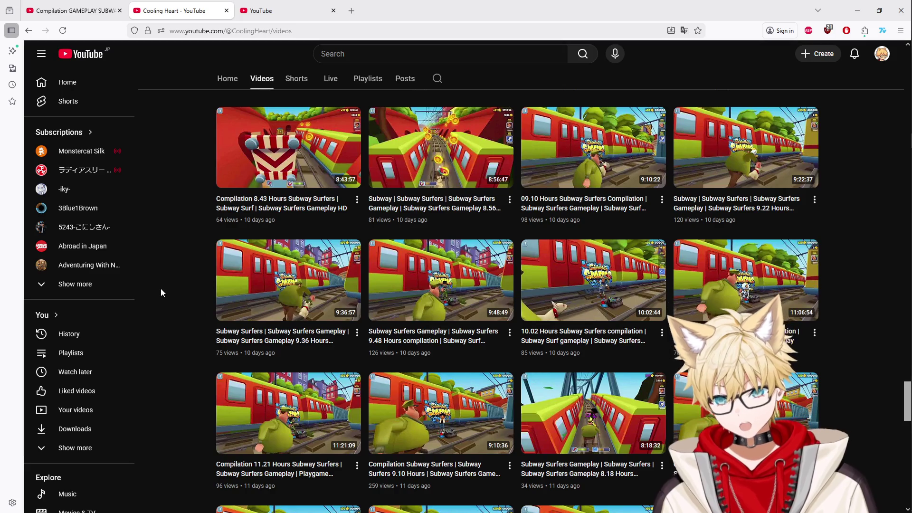
{"action": "scroll", "coordinate": [161, 288], "scroll_direction": "up", "scroll_amount": 15}
{"action": "scroll", "coordinate": [162, 273], "scroll_direction": "up", "scroll_amount": 15}
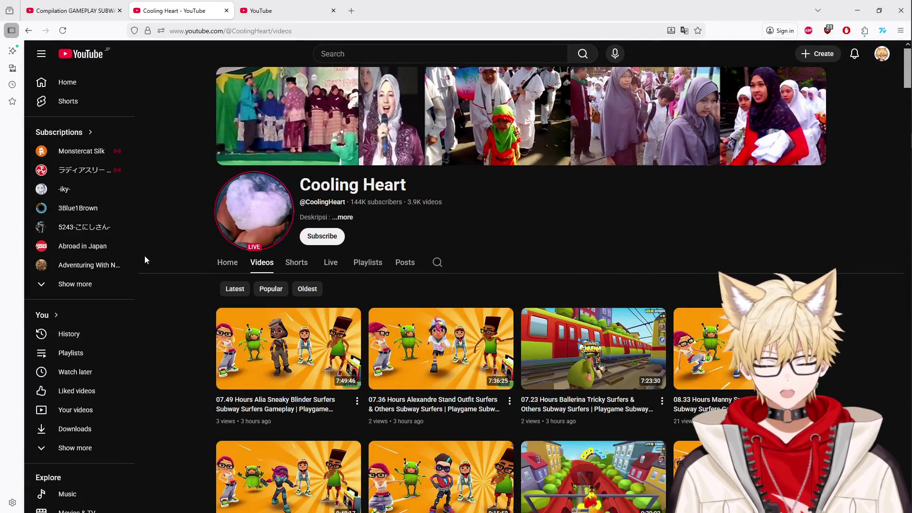
- Close the live gameplay stream tab and discard the Paint sketch without saving, returning to tavern.gd
{"action": "left_click", "coordinate": [249, 225]}
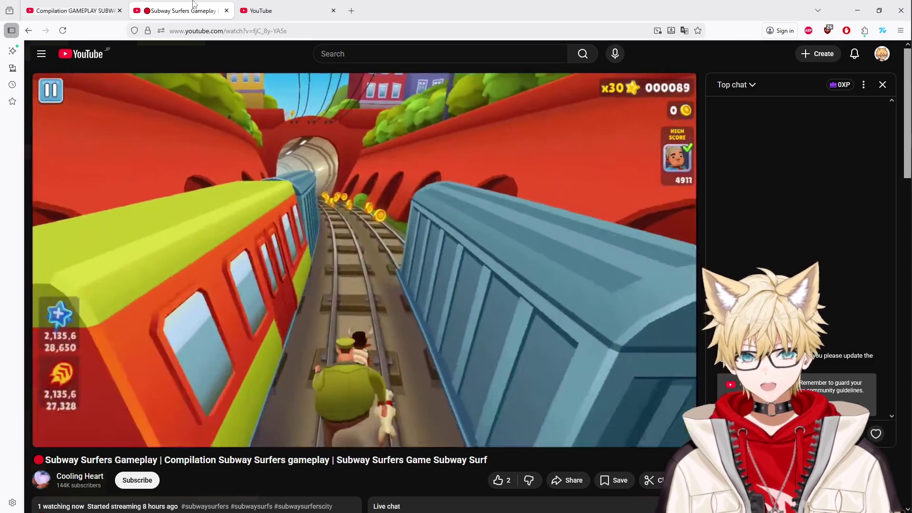
{"action": "middle_click", "coordinate": [193, 4]}
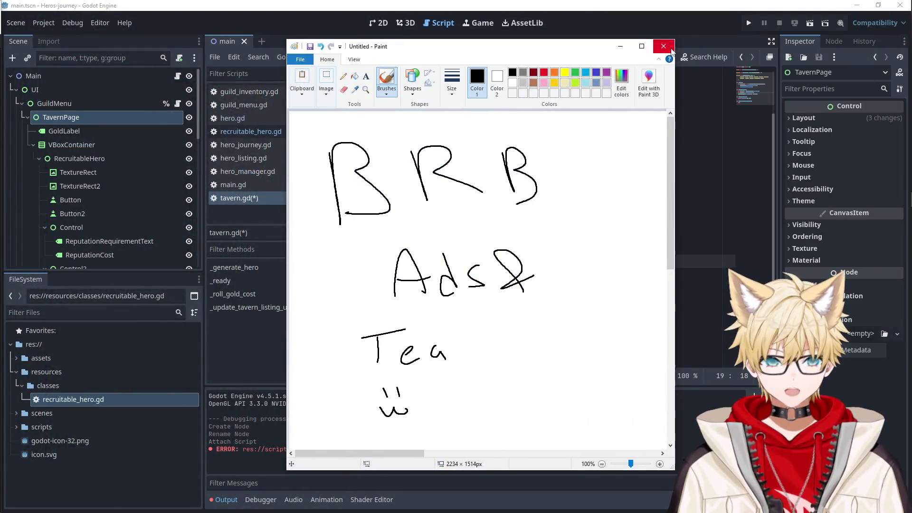
{"action": "left_click", "coordinate": [673, 45]}
{"action": "left_click", "coordinate": [479, 262]}
{"action": "left_click", "coordinate": [426, 315]}
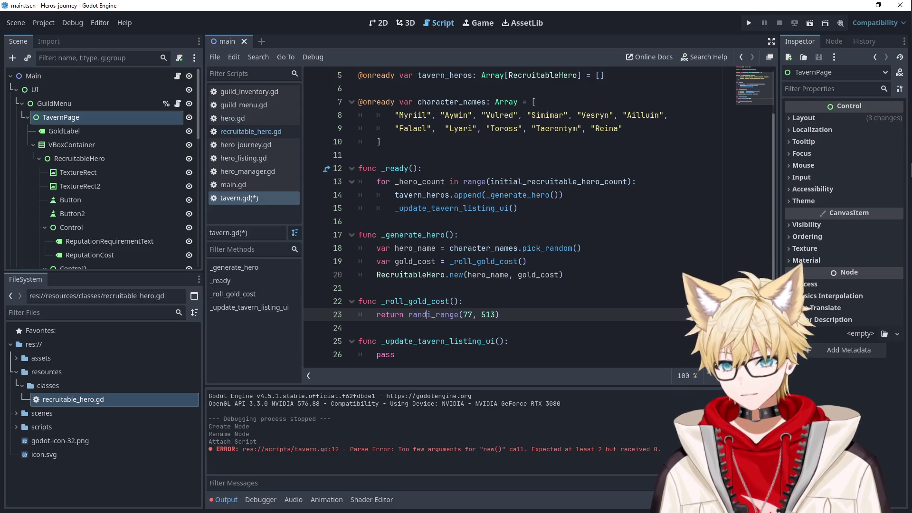
{"action": "left_click", "coordinate": [559, 249]}
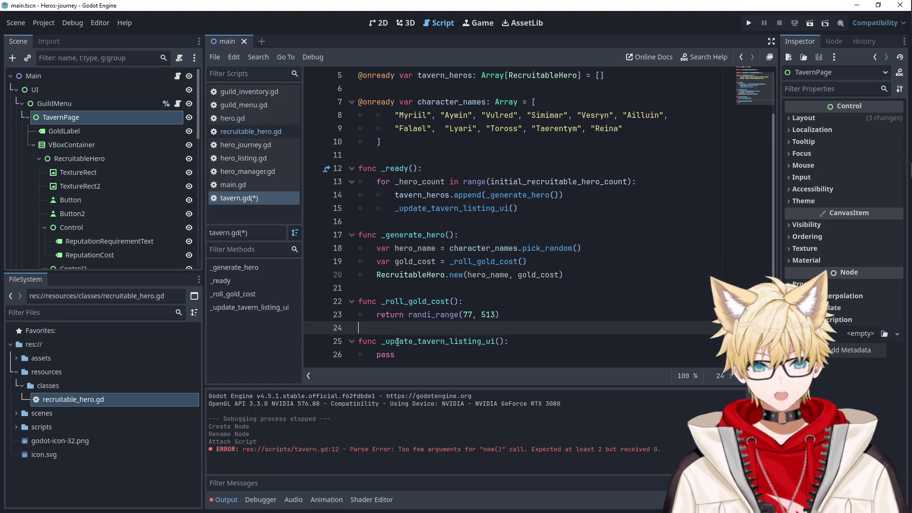
{"action": "double_click", "coordinate": [437, 341]}
{"action": "left_click", "coordinate": [69, 158]}
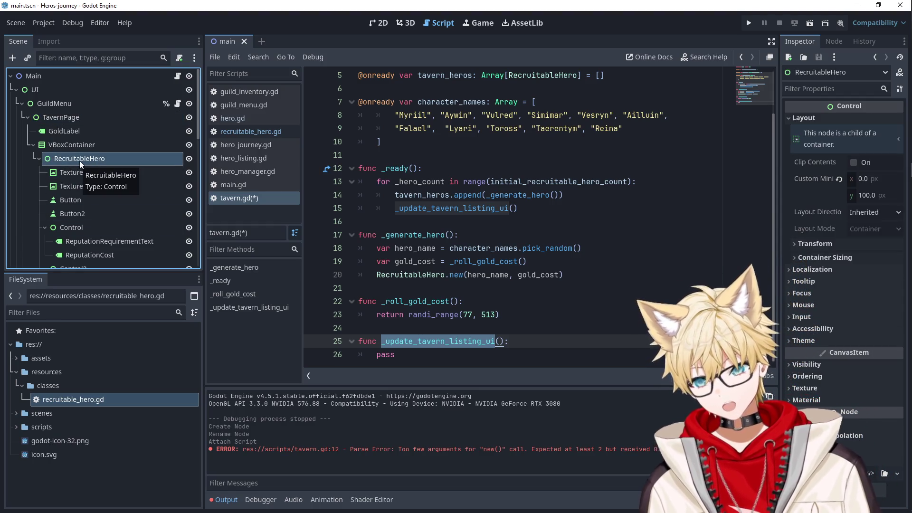
{"action": "left_click", "coordinate": [89, 109]}
{"action": "left_click", "coordinate": [85, 118]}
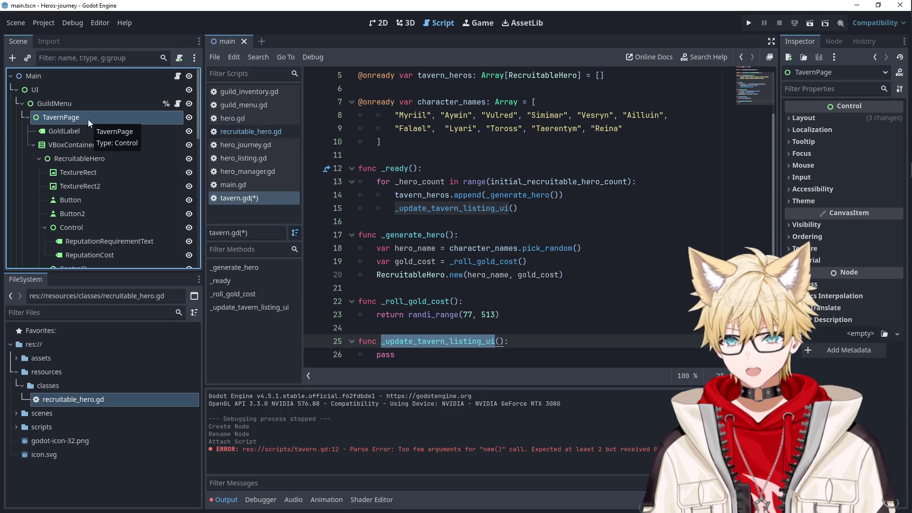
{"action": "mouse_move", "coordinate": [899, 149]}
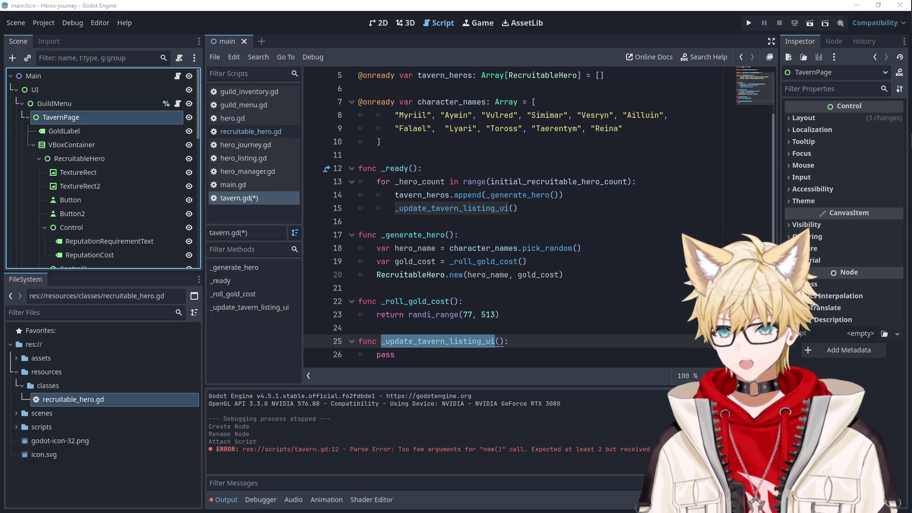
{"action": "mouse_move", "coordinate": [462, 179]}
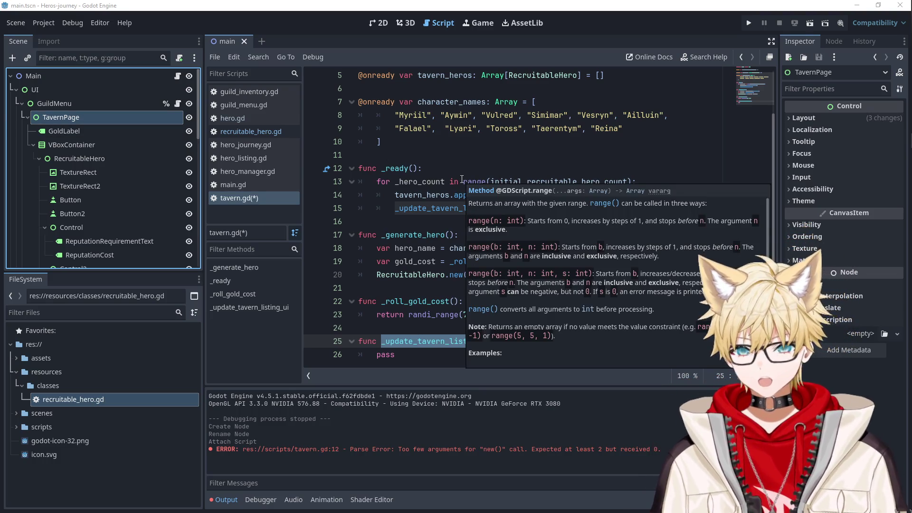
{"action": "left_click", "coordinate": [458, 172]}
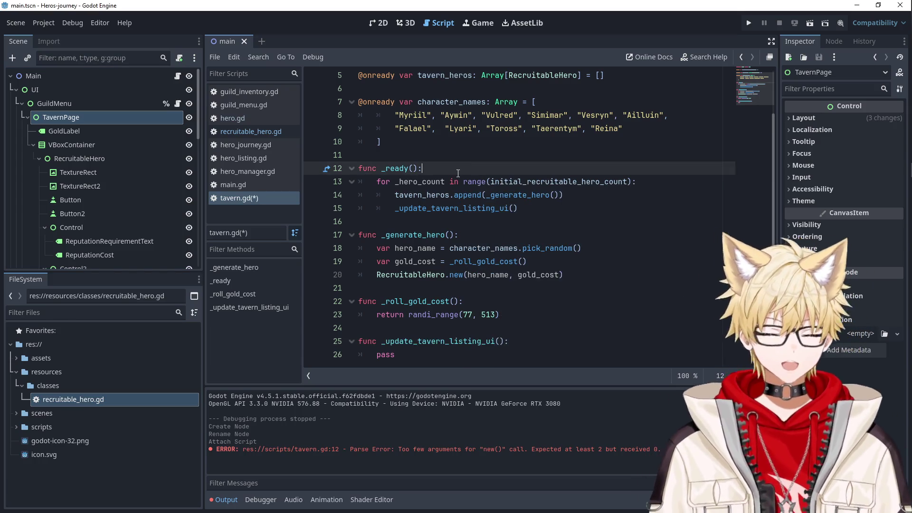
{"action": "mouse_move", "coordinate": [910, 257]}
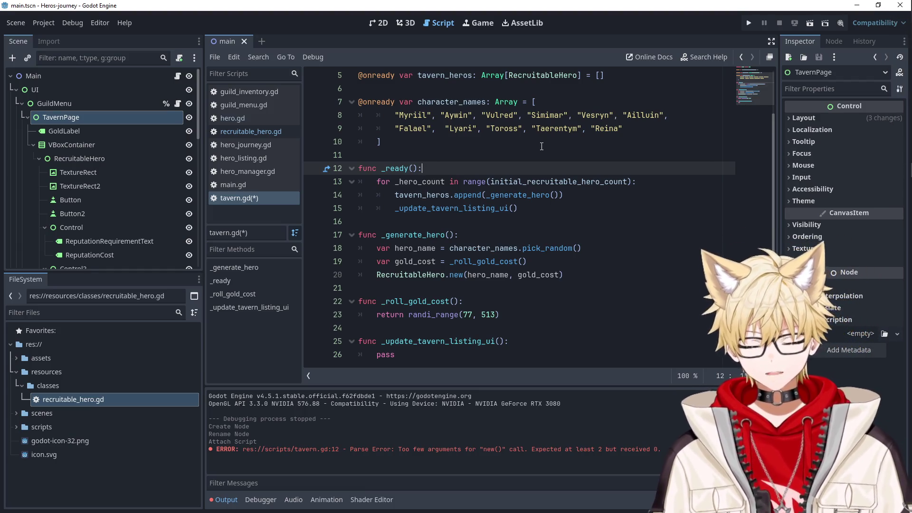
{"action": "left_click", "coordinate": [516, 156]}
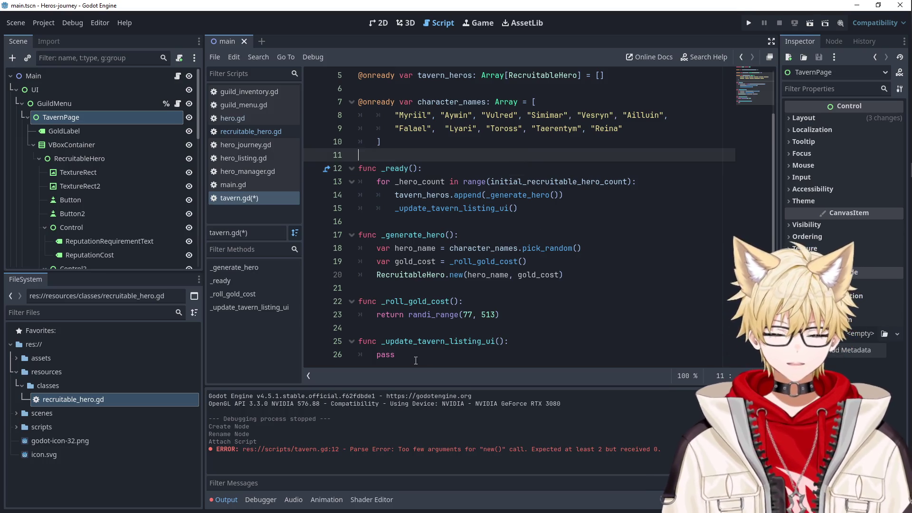
{"action": "left_click", "coordinate": [416, 363]}
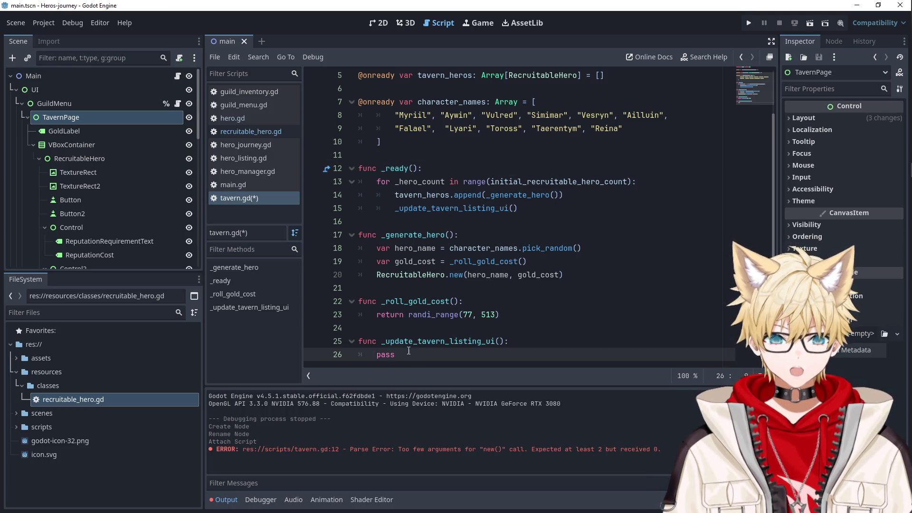
{"action": "double_click", "coordinate": [389, 355]}
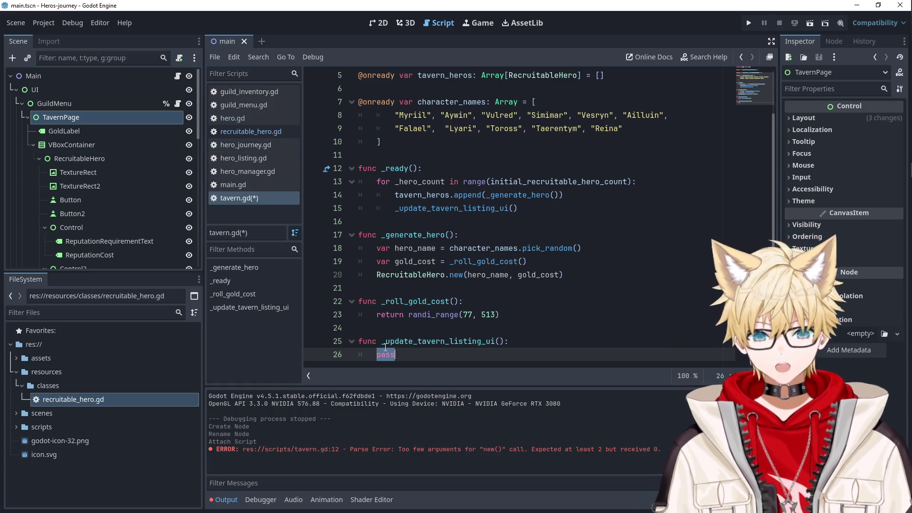
{"action": "left_click", "coordinate": [138, 163]}
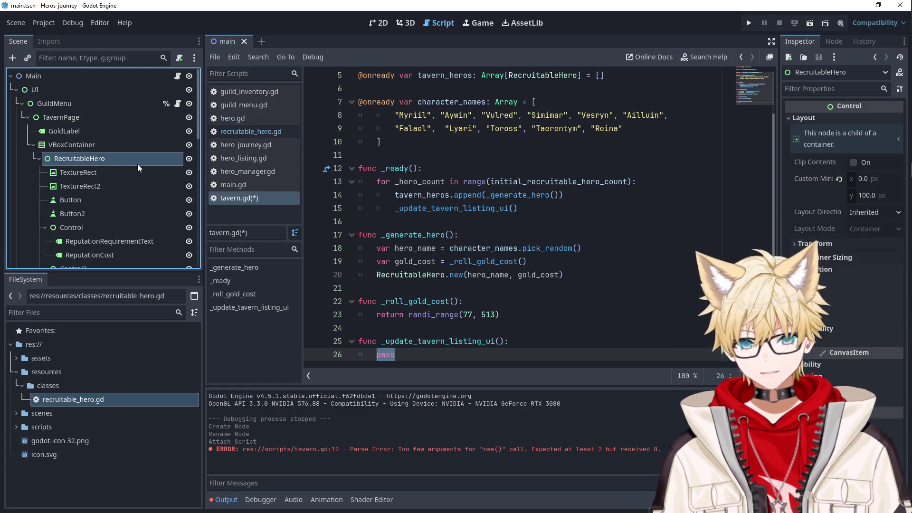
{"action": "left_click", "coordinate": [40, 158]}
{"action": "left_click", "coordinate": [42, 159]}
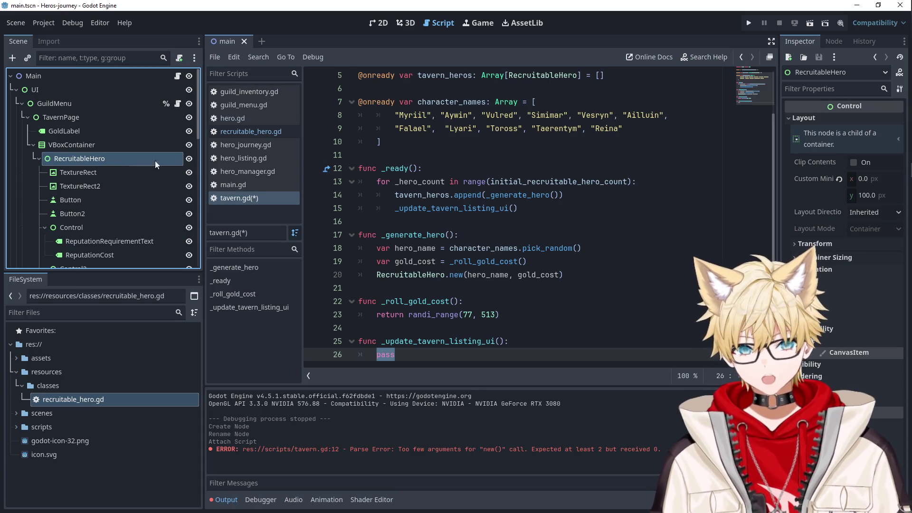
{"action": "right_click", "coordinate": [125, 160]}
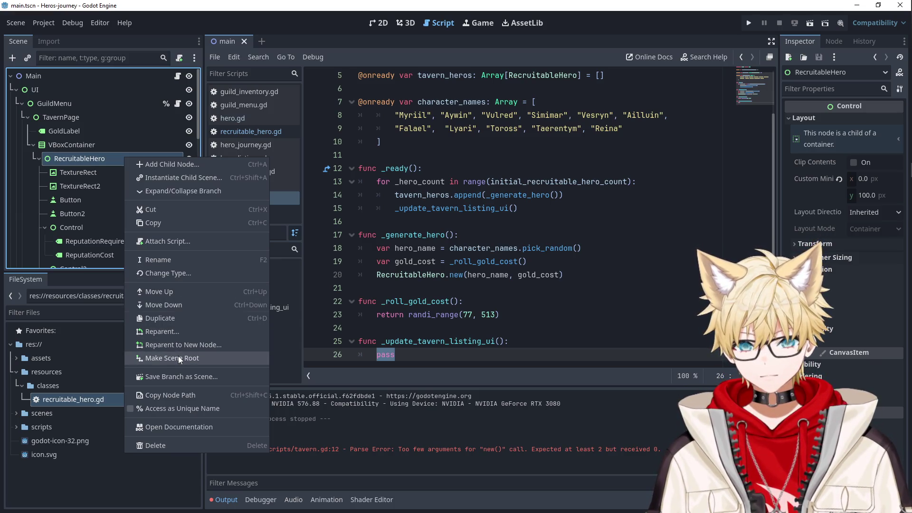
- Save the RecruitableHero branch as the scene recruitable_hero_control.tscn
{"action": "left_click", "coordinate": [173, 377]}
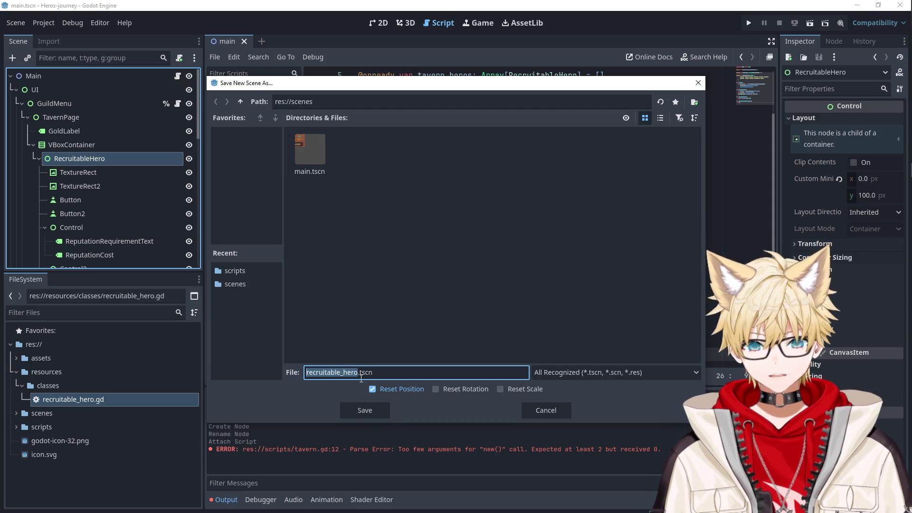
{"action": "key", "text": "Right"}
{"action": "type", "text": "_display"}
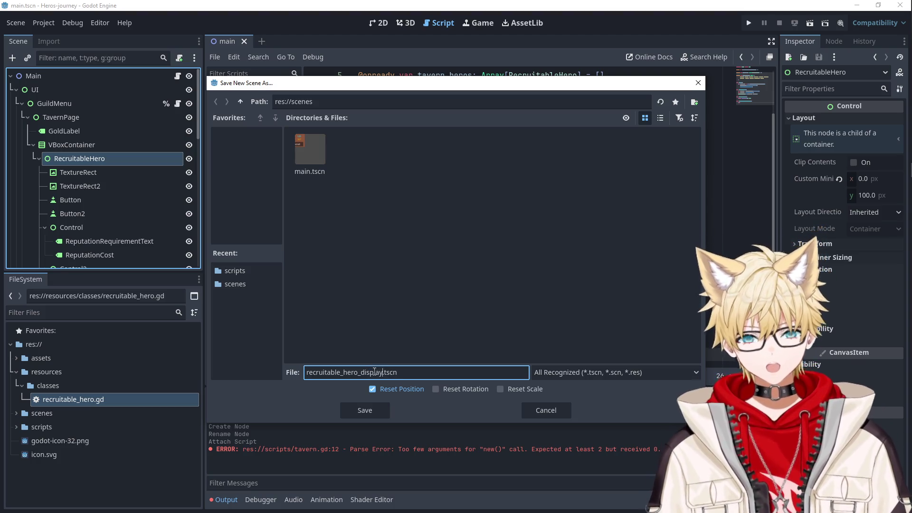
{"action": "key", "text": "BackSpace"}
{"action": "key", "text": "BackSpace"}
{"action": "key", "text": "BackSpace"}
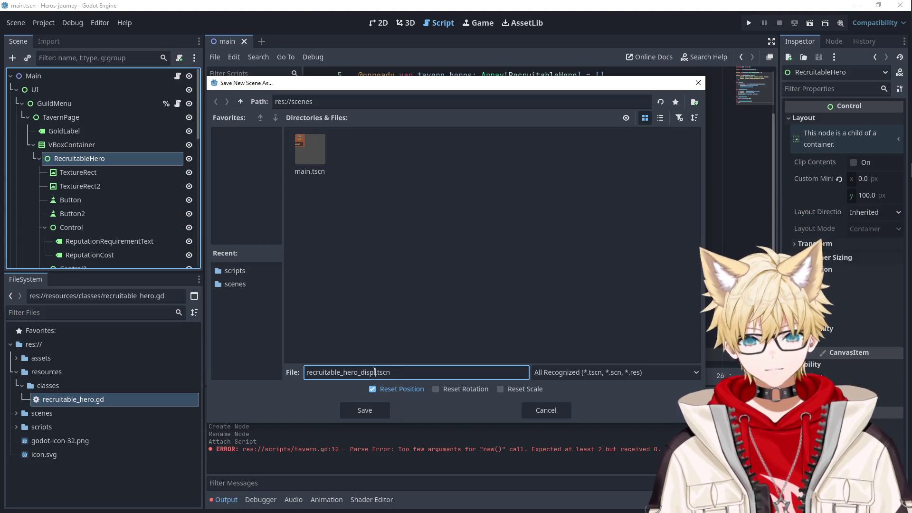
{"action": "type", "text": "control"}
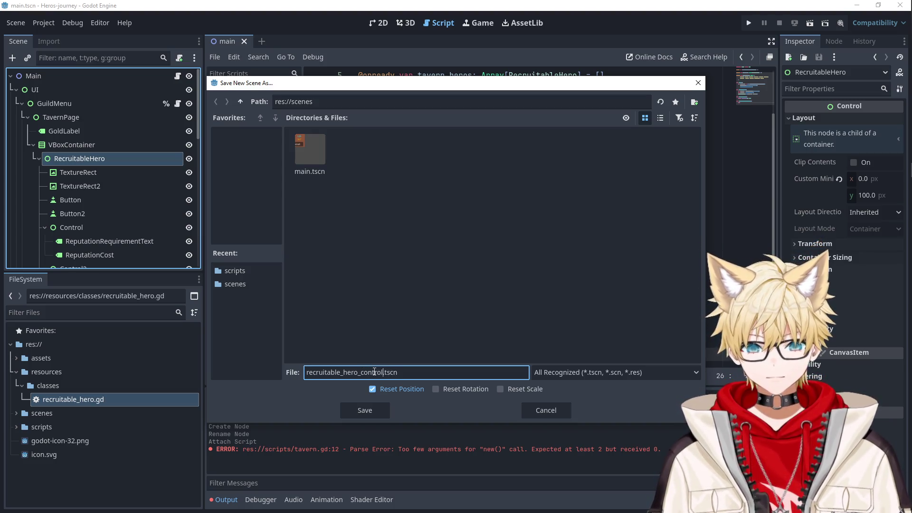
{"action": "key", "text": "Return"}
- Rename the instance to RecruitableHeroControl and open its new scene in the editor
{"action": "double_click", "coordinate": [134, 159]}
{"action": "left_click", "coordinate": [134, 159]}
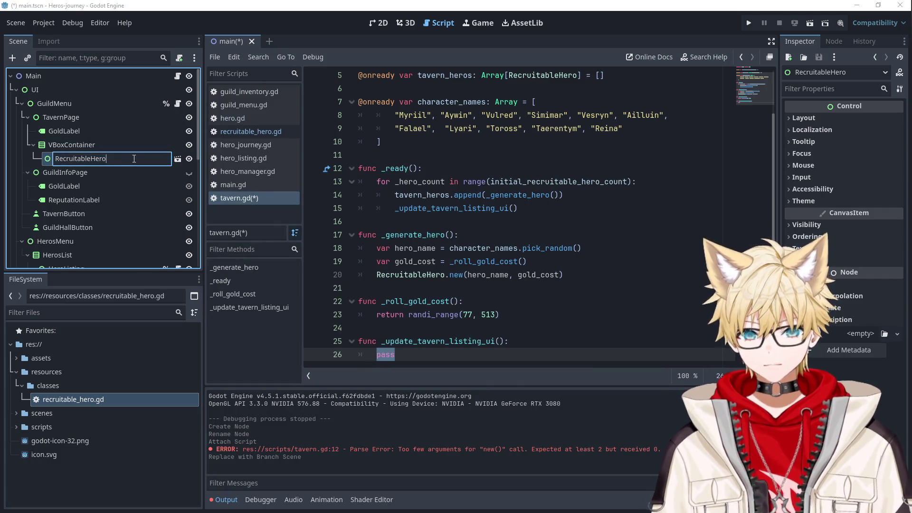
{"action": "key", "text": "Return"}
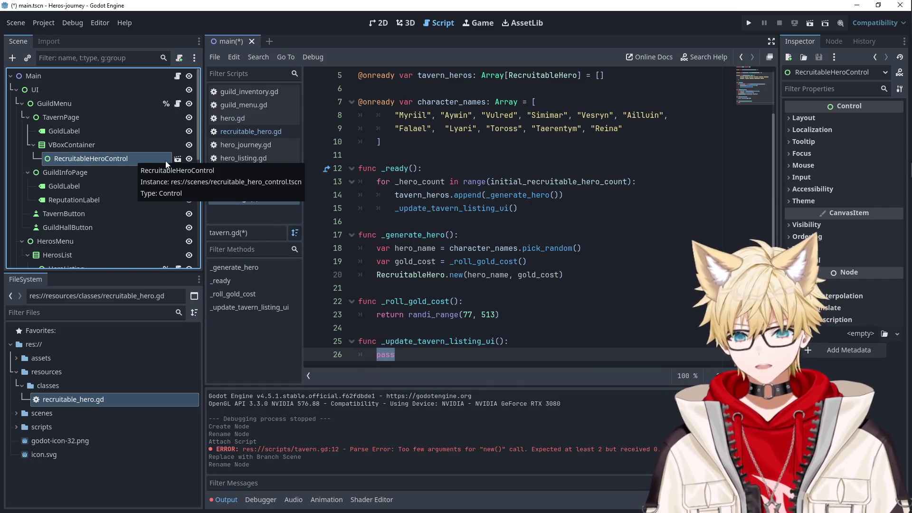
{"action": "left_click", "coordinate": [177, 159]}
{"action": "left_click", "coordinate": [63, 82]}
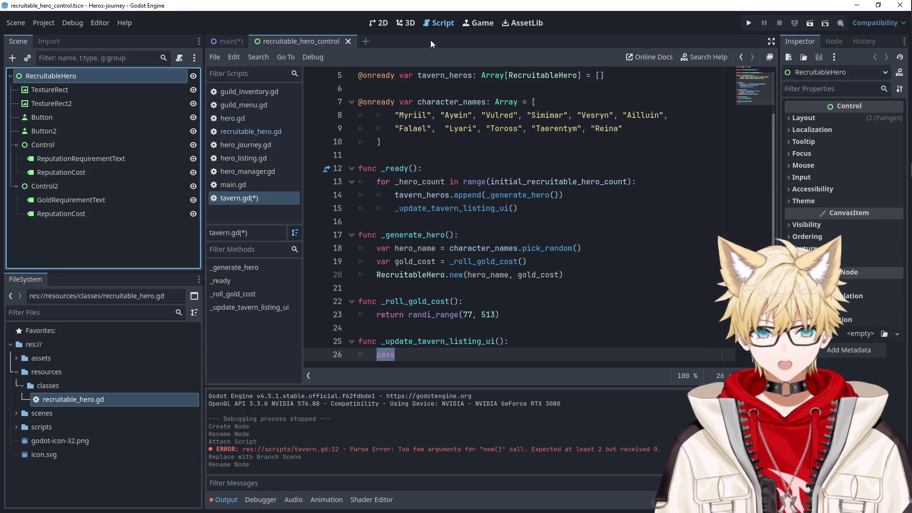
- In 2D view, stretch the TextureRect background to span the 297×100 card, then return to main
{"action": "left_click", "coordinate": [375, 24]}
{"action": "scroll", "coordinate": [319, 152], "scroll_direction": "up", "scroll_amount": 5}
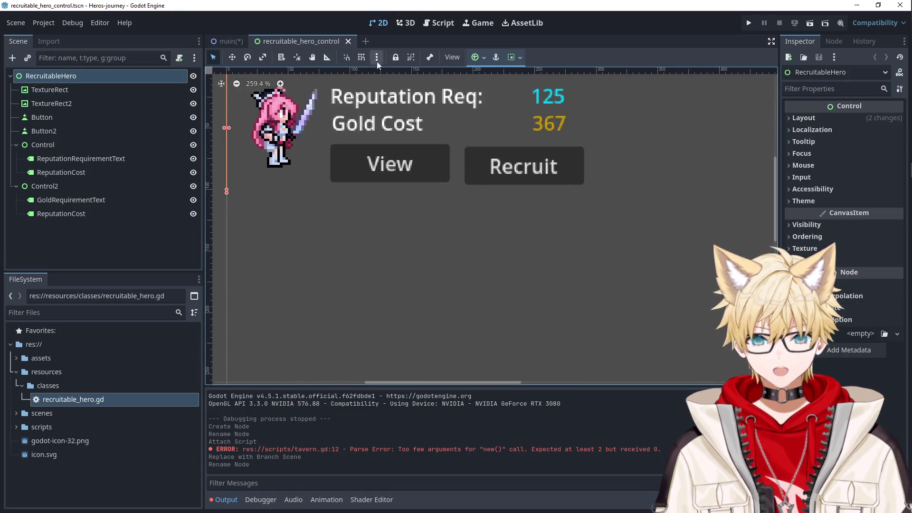
{"action": "scroll", "coordinate": [375, 275], "scroll_direction": "down", "scroll_amount": 2}
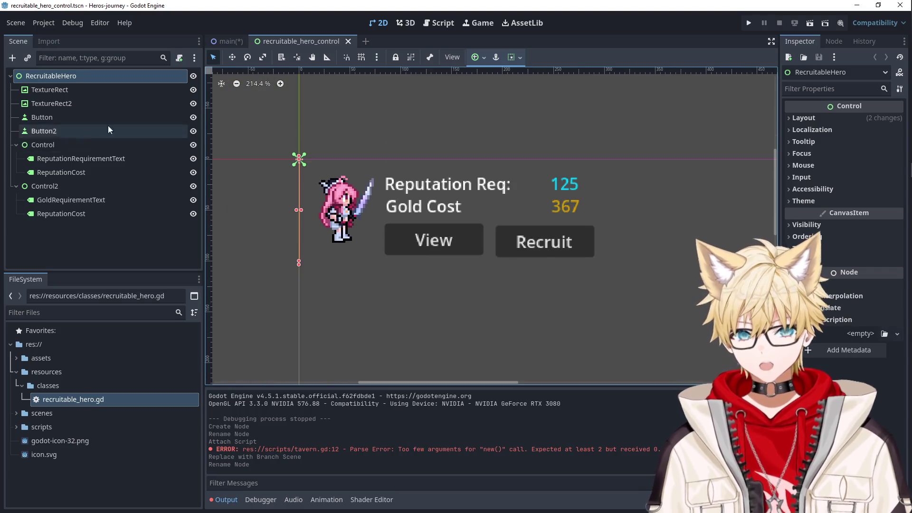
{"action": "left_click", "coordinate": [62, 186]}
{"action": "left_click", "coordinate": [62, 117]}
{"action": "left_click", "coordinate": [66, 103]}
{"action": "left_click", "coordinate": [70, 90]}
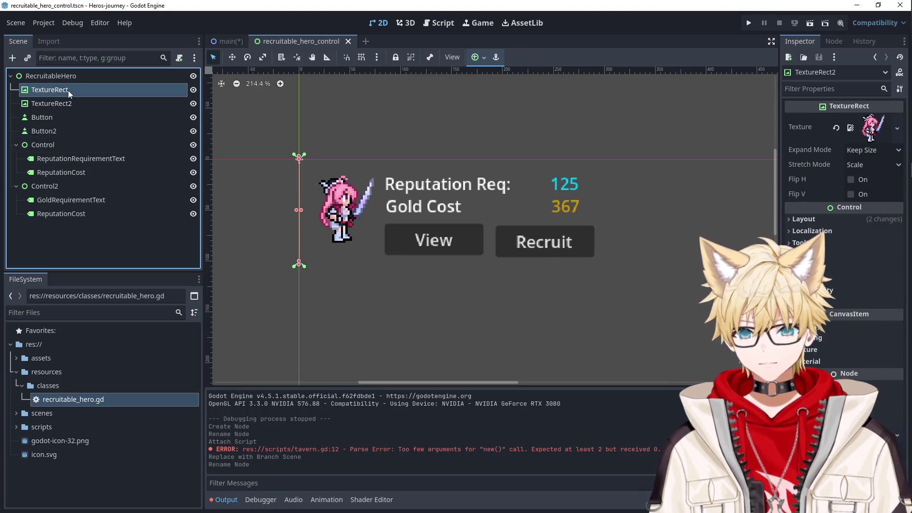
{"action": "left_click_drag", "start_coordinate": [301, 210], "coordinate": [603, 218]}
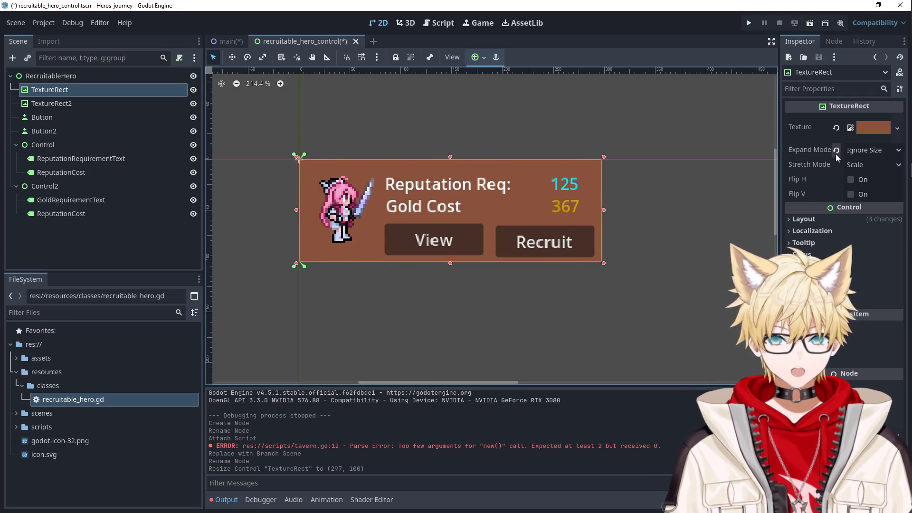
{"action": "left_click", "coordinate": [793, 219]}
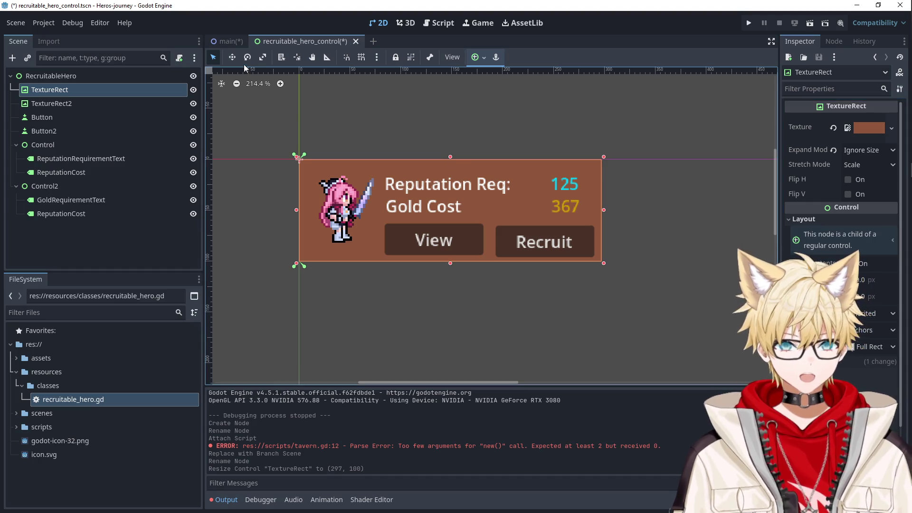
{"action": "left_click", "coordinate": [227, 41]}
{"action": "left_click", "coordinate": [257, 169]}
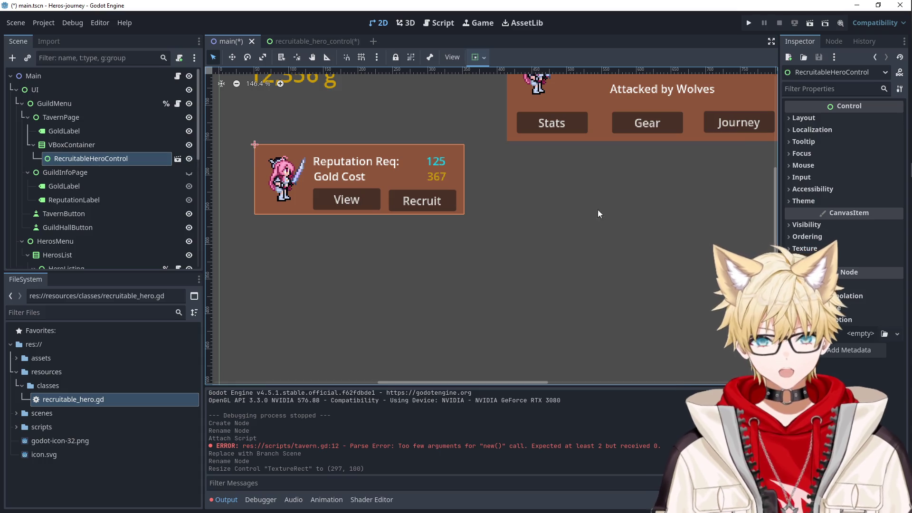
- Filter the RecruitableHeroControl instance's Inspector by 'transfo' to read its 301 × 100 size
{"action": "left_click", "coordinate": [275, 227]}
{"action": "left_click", "coordinate": [95, 159]}
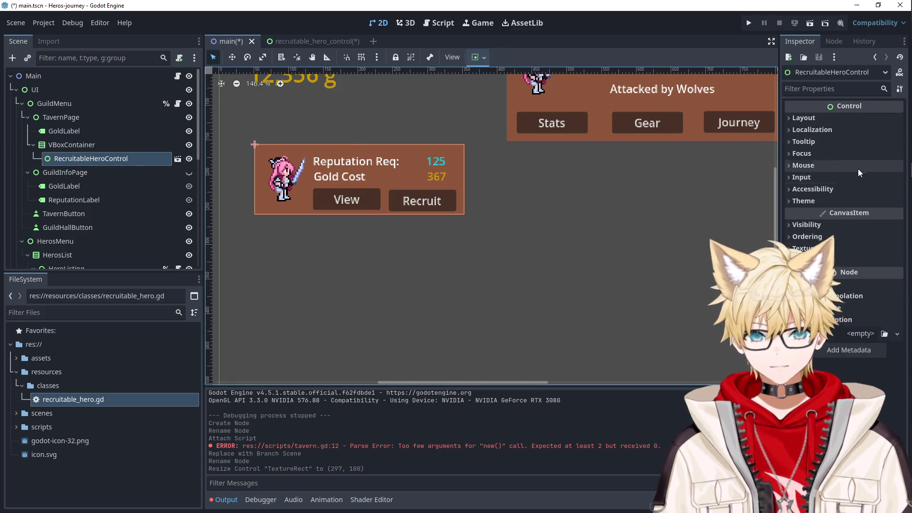
{"action": "left_click", "coordinate": [819, 89]}
{"action": "type", "text": "transfo"}
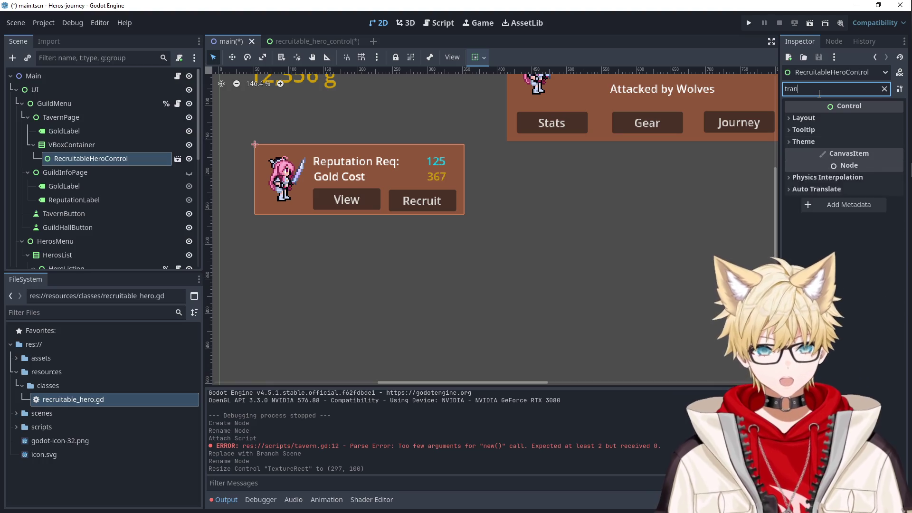
{"action": "left_click", "coordinate": [803, 118]}
{"action": "left_click", "coordinate": [815, 129]}
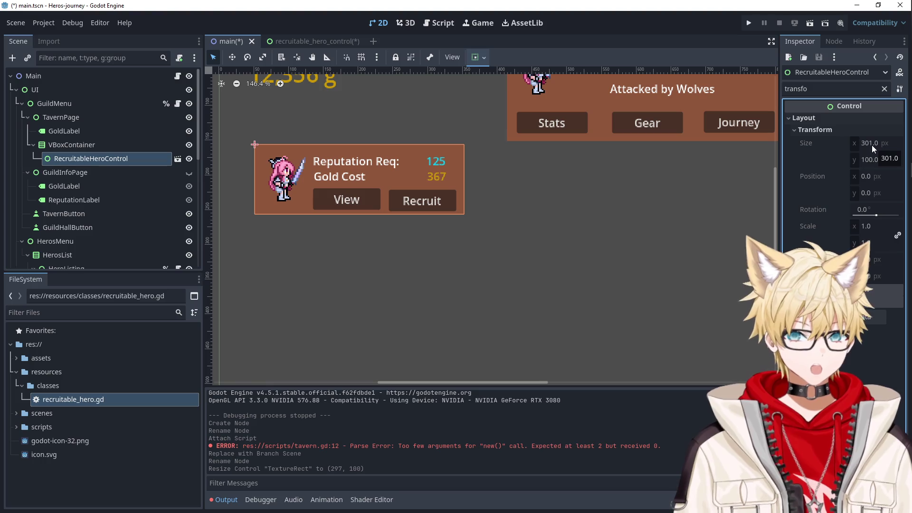
- Return to the 2D canvas and open the recruitable_hero_control scene
{"action": "left_click", "coordinate": [435, 27]}
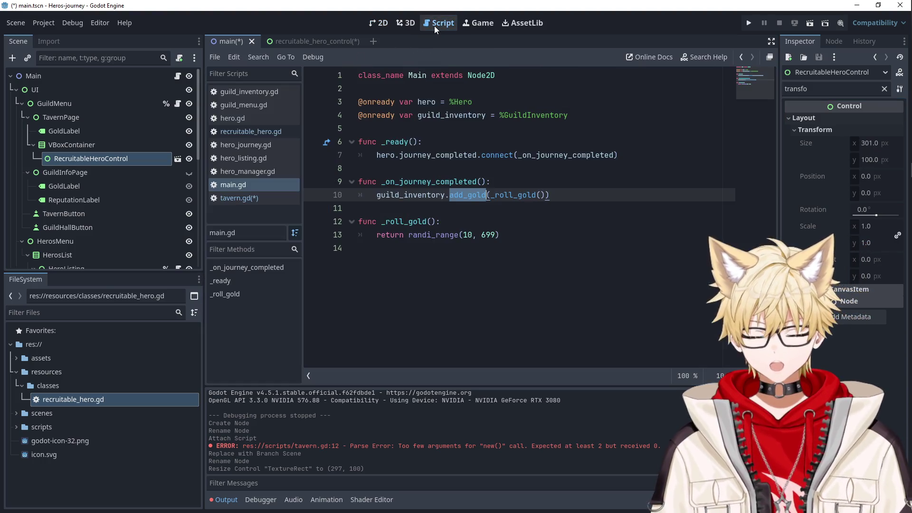
{"action": "left_click", "coordinate": [380, 24]}
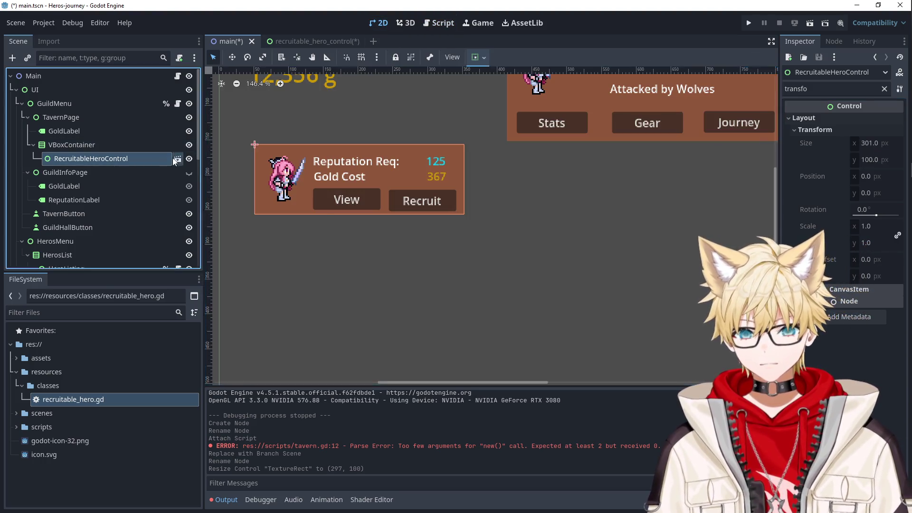
{"action": "left_click", "coordinate": [177, 158]}
{"action": "left_click", "coordinate": [114, 104]}
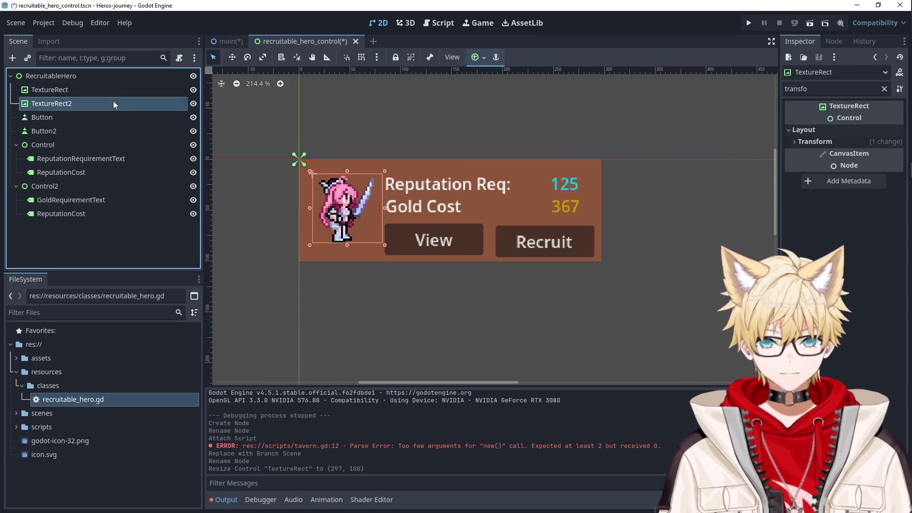
- Set the TextureRect background's Transform Size width to 300
{"action": "left_click", "coordinate": [57, 90]}
{"action": "left_click", "coordinate": [827, 141]}
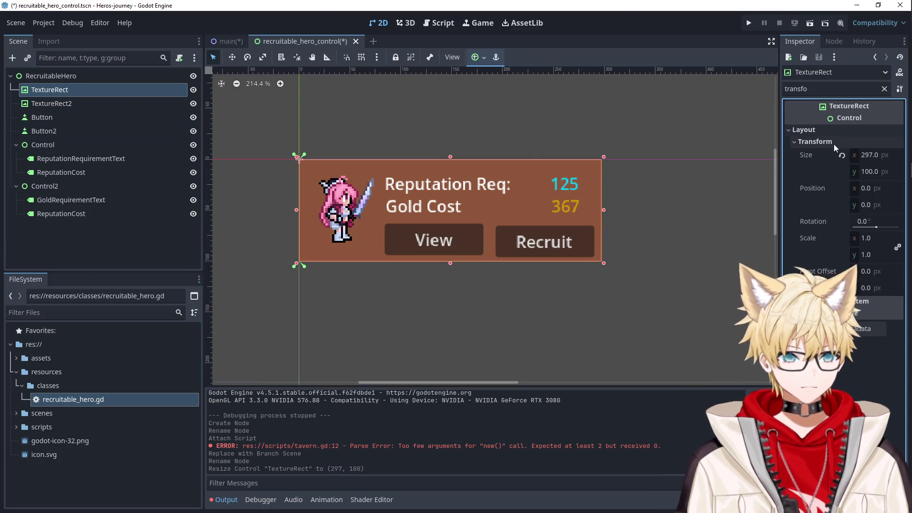
{"action": "left_click", "coordinate": [867, 156]}
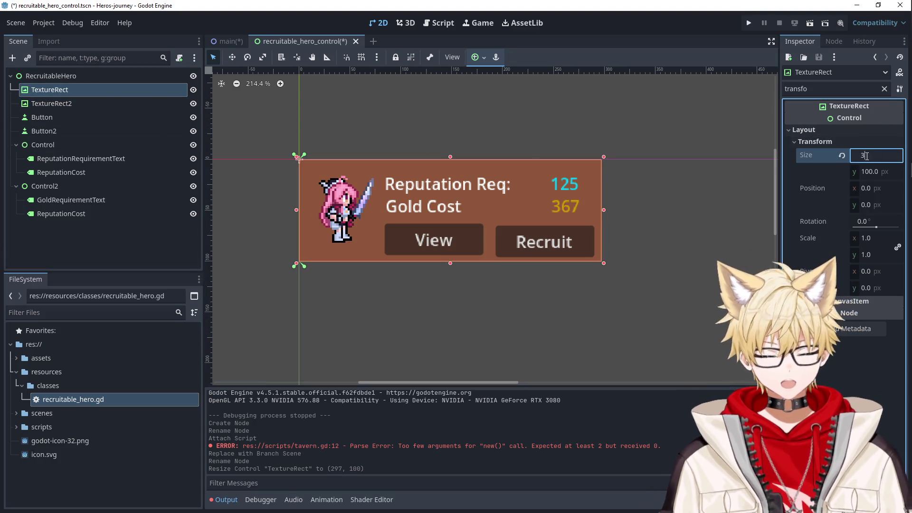
{"action": "type", "text": "300"}
{"action": "key", "text": "Tab"}
- Give the background a Custom Minimum Size of 300 × 100
{"action": "key", "text": "Escape"}
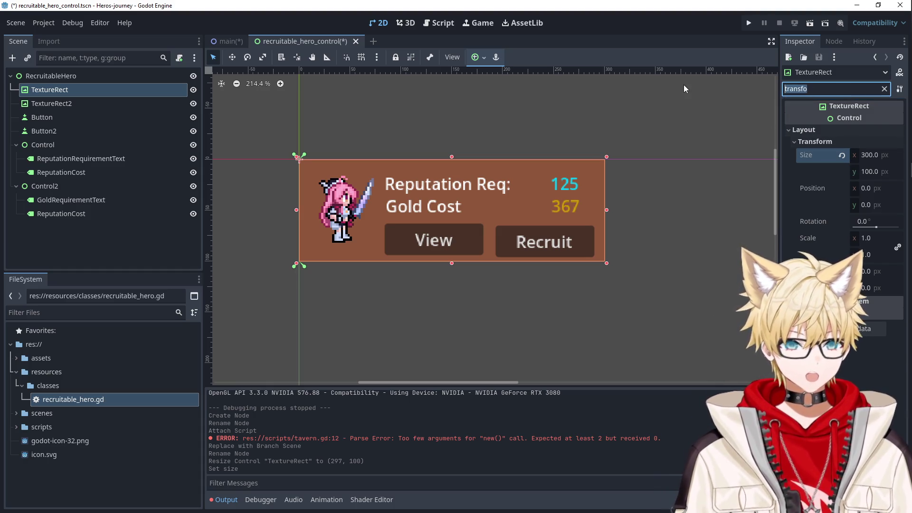
{"action": "type", "text": "mini"}
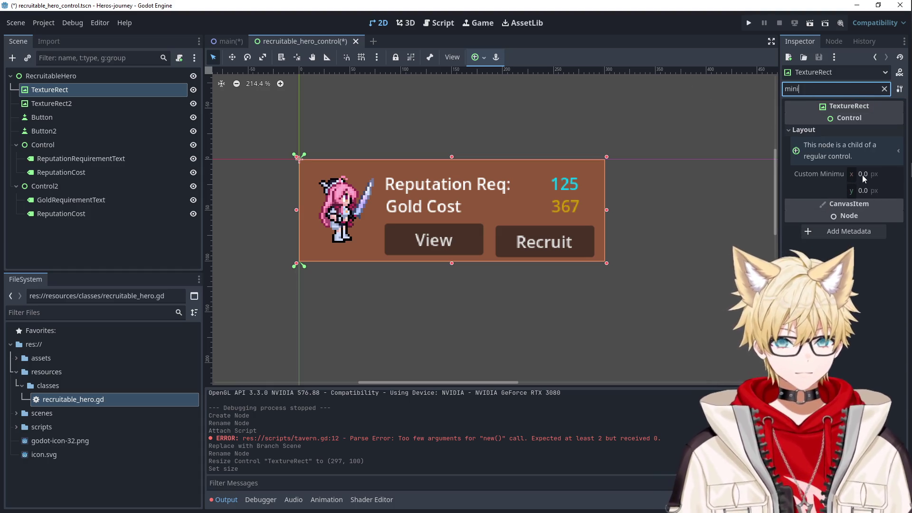
{"action": "left_click", "coordinate": [864, 175]}
{"action": "type", "text": "300"}
{"action": "key", "text": "Tab"}
{"action": "type", "text": "1"}
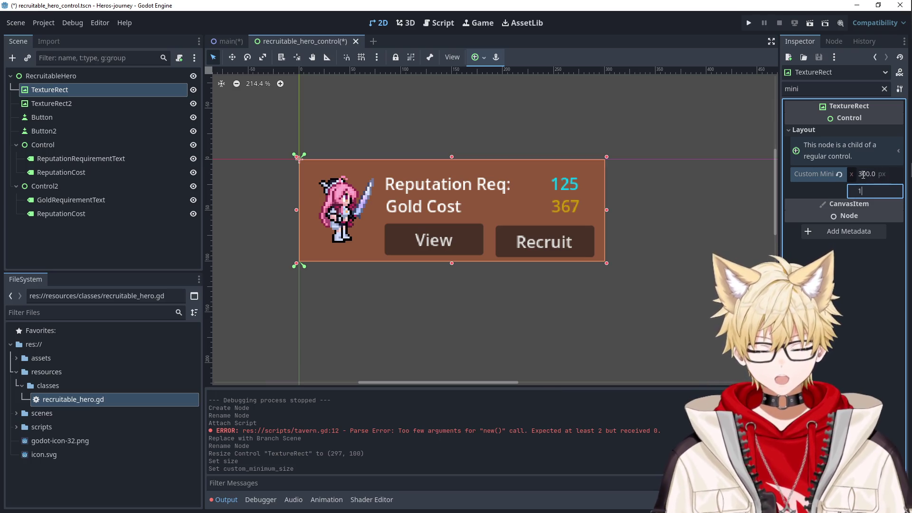
{"action": "type", "text": "00"}
{"action": "key", "text": "Return"}
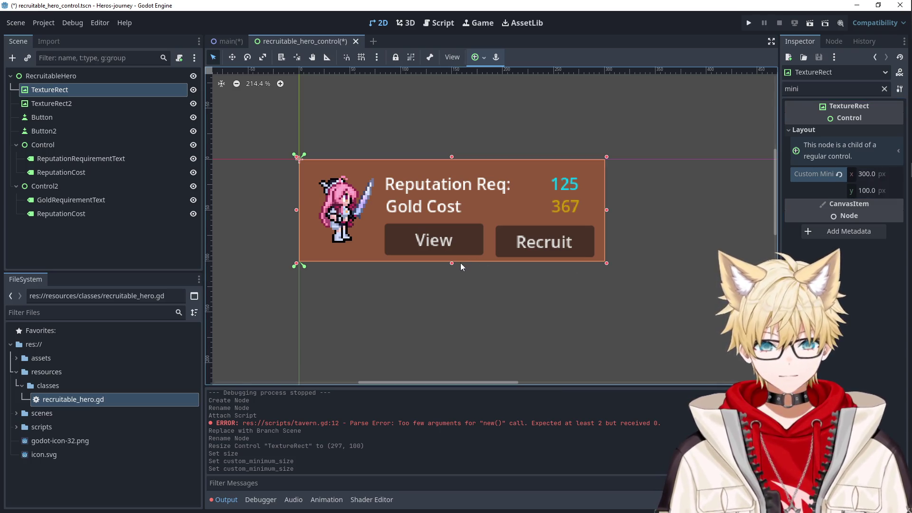
- Check the card's portrait, Recruit button and reputation group, ending on the View button
{"action": "mouse_move", "coordinate": [460, 264]}
{"action": "left_mouse_down"}
{"action": "mouse_move", "coordinate": [463, 316]}
{"action": "mouse_move", "coordinate": [460, 264]}
{"action": "left_mouse_up"}
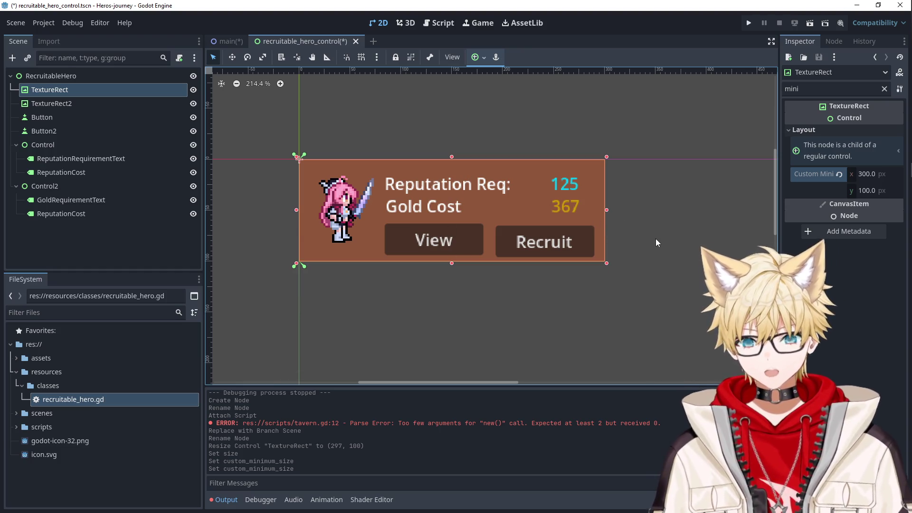
{"action": "left_click", "coordinate": [656, 239]}
{"action": "left_click", "coordinate": [366, 228]}
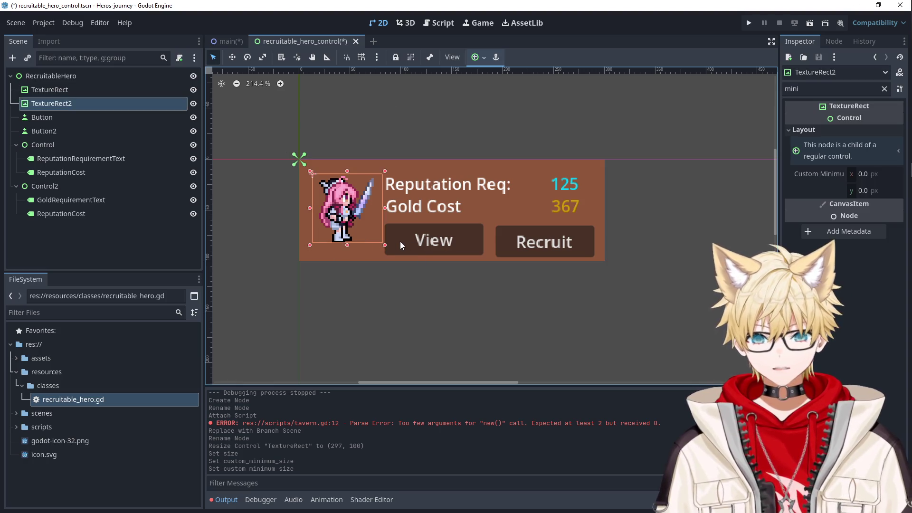
{"action": "left_click", "coordinate": [97, 117]}
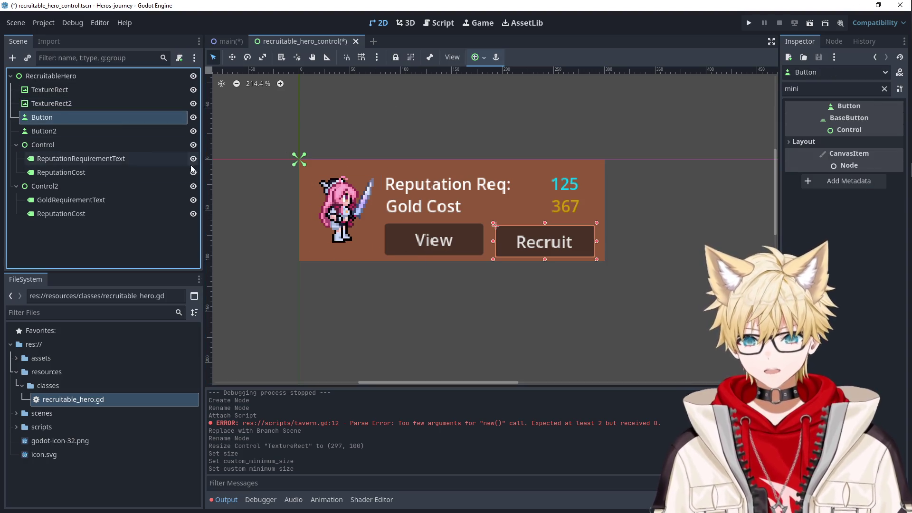
{"action": "left_click", "coordinate": [93, 131]}
{"action": "left_click", "coordinate": [90, 144]}
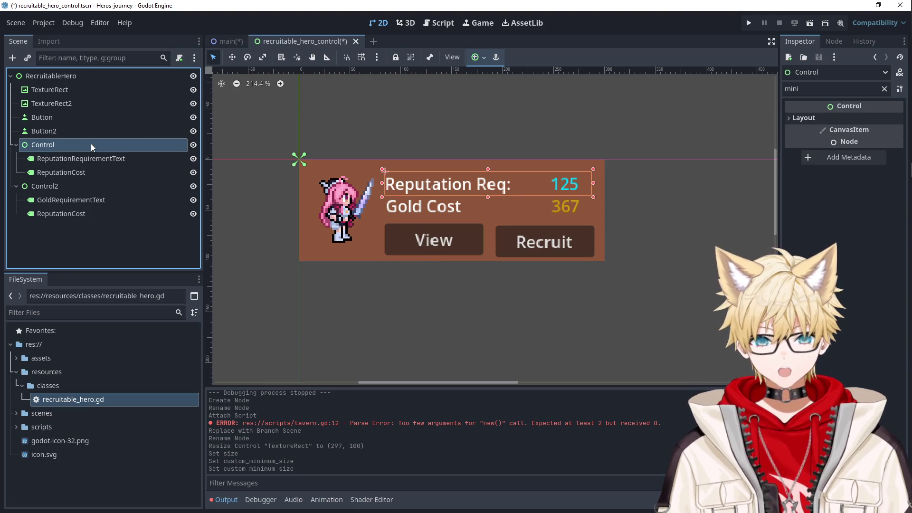
{"action": "left_click", "coordinate": [340, 209]}
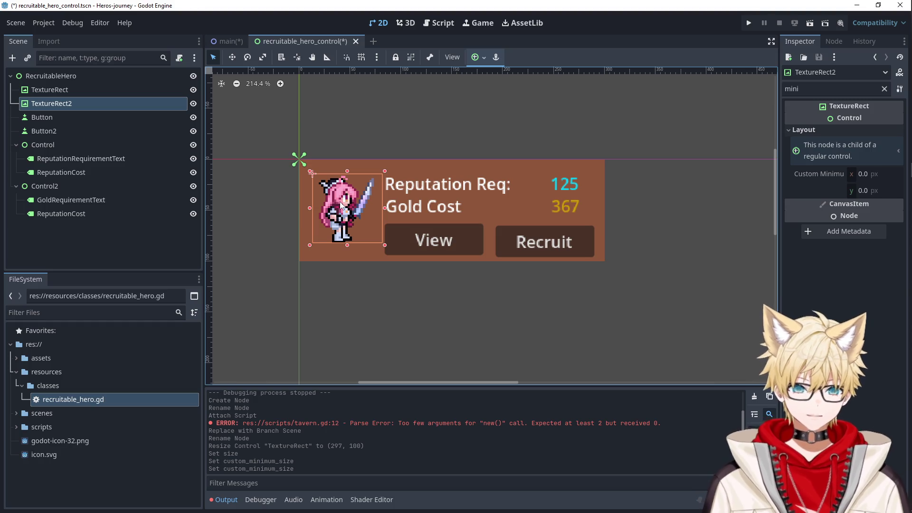
{"action": "left_click", "coordinate": [457, 237]}
- Nudge the View button on the canvas and set its Transform Size width to 45
{"action": "mouse_move", "coordinate": [384, 238]}
{"action": "left_mouse_down"}
{"action": "mouse_move", "coordinate": [376, 237]}
{"action": "mouse_move", "coordinate": [385, 237]}
{"action": "left_mouse_up"}
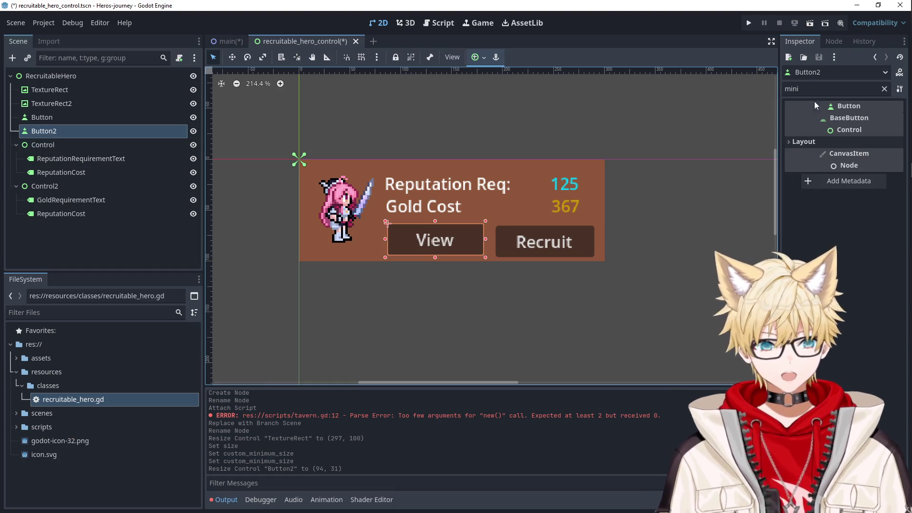
{"action": "left_click", "coordinate": [807, 142]}
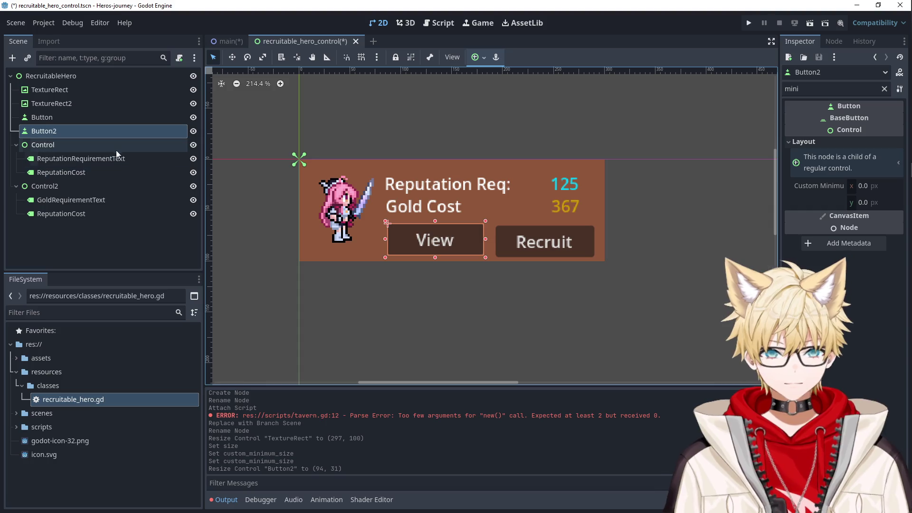
{"action": "left_click_drag", "start_coordinate": [437, 234], "coordinate": [438, 235]}
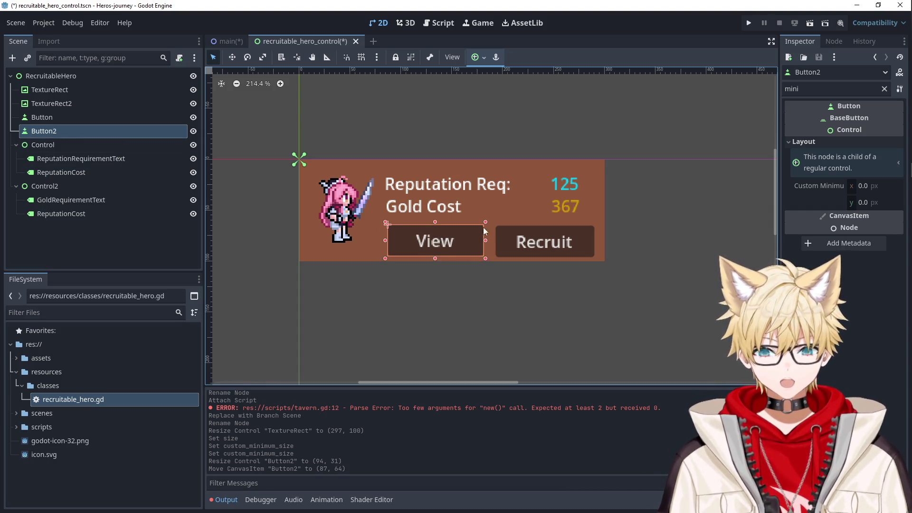
{"action": "double_click", "coordinate": [792, 89]}
{"action": "type", "text": "tras"}
{"action": "left_click", "coordinate": [815, 118]}
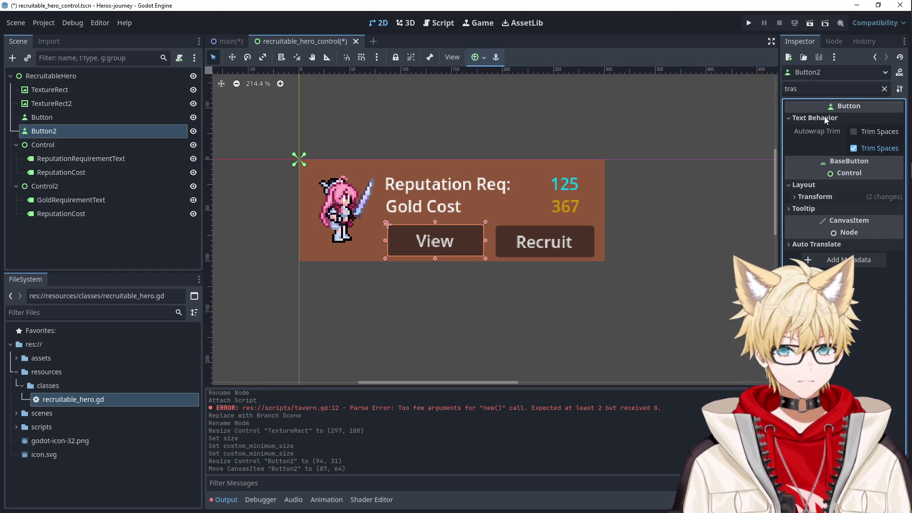
{"action": "left_click", "coordinate": [824, 198]}
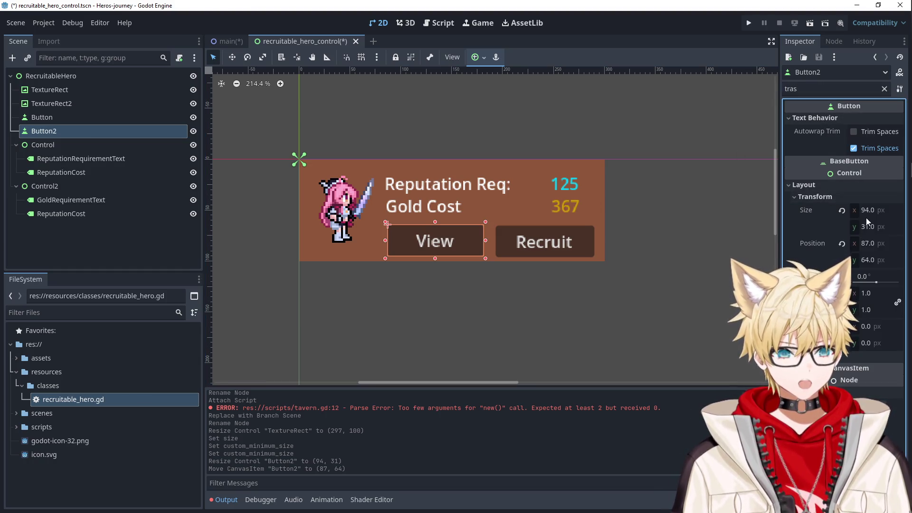
{"action": "left_click", "coordinate": [842, 210]}
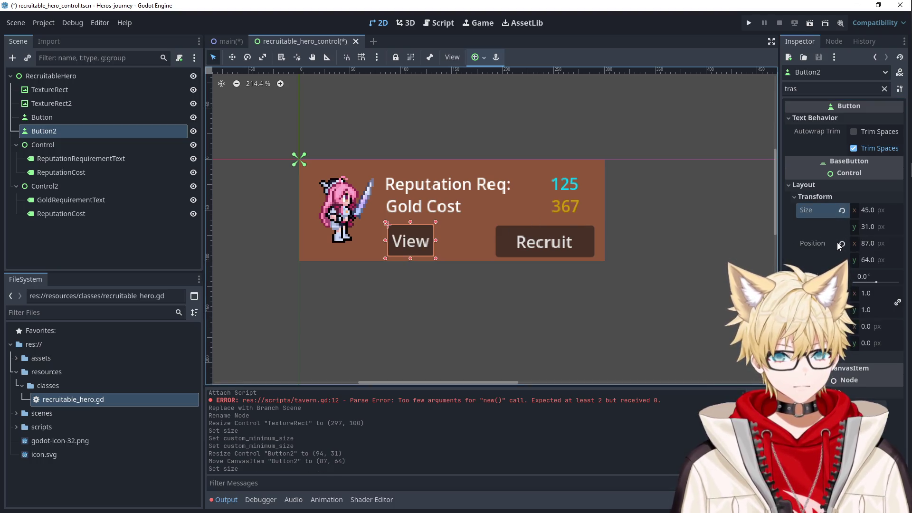
{"action": "mouse_move", "coordinate": [411, 259]}
{"action": "left_mouse_down"}
{"action": "mouse_move", "coordinate": [411, 274]}
{"action": "mouse_move", "coordinate": [420, 215]}
{"action": "left_mouse_up"}
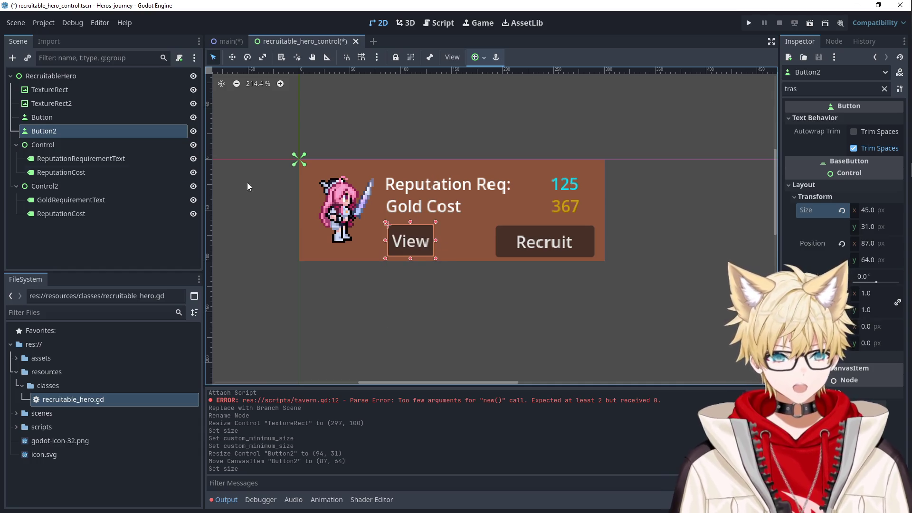
{"action": "left_click", "coordinate": [47, 117]}
{"action": "left_click", "coordinate": [61, 132]}
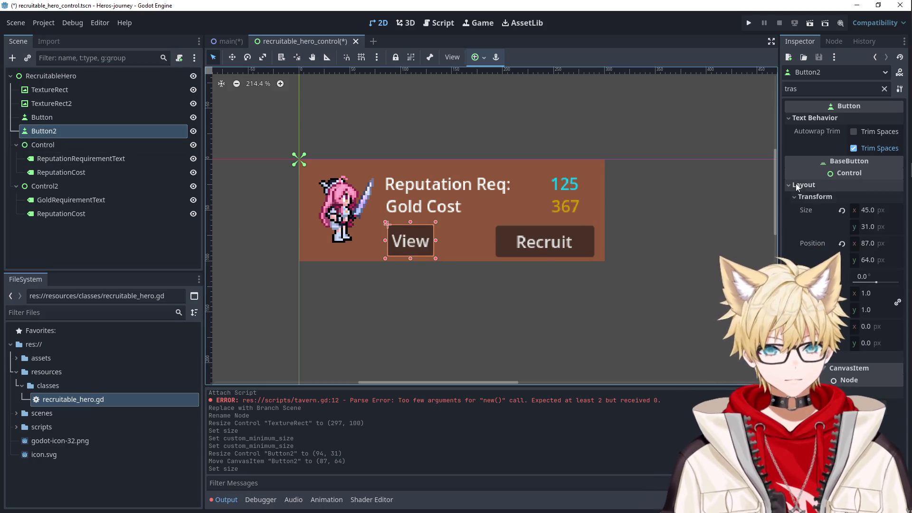
- Set the View button's custom minimum height to 100 and shift it slightly right
{"action": "double_click", "coordinate": [792, 88]}
{"action": "type", "text": "mini"}
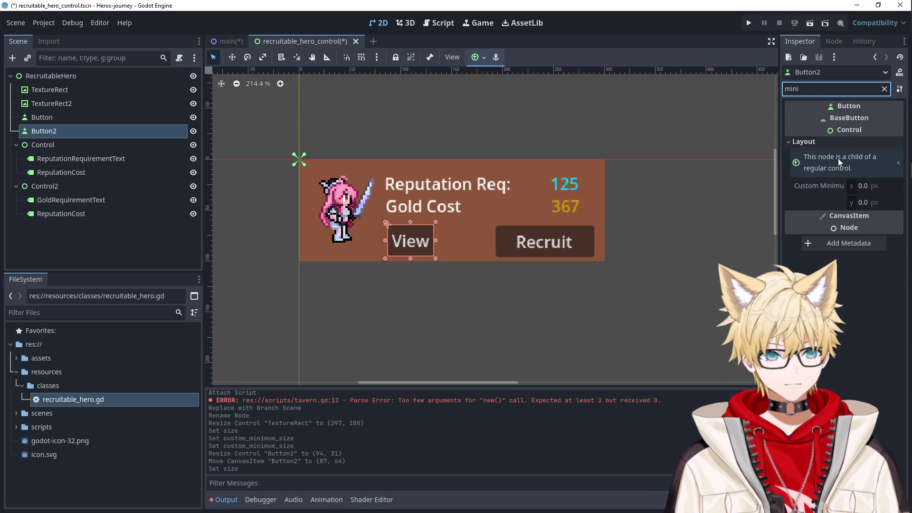
{"action": "left_click", "coordinate": [867, 207]}
{"action": "type", "text": "100"}
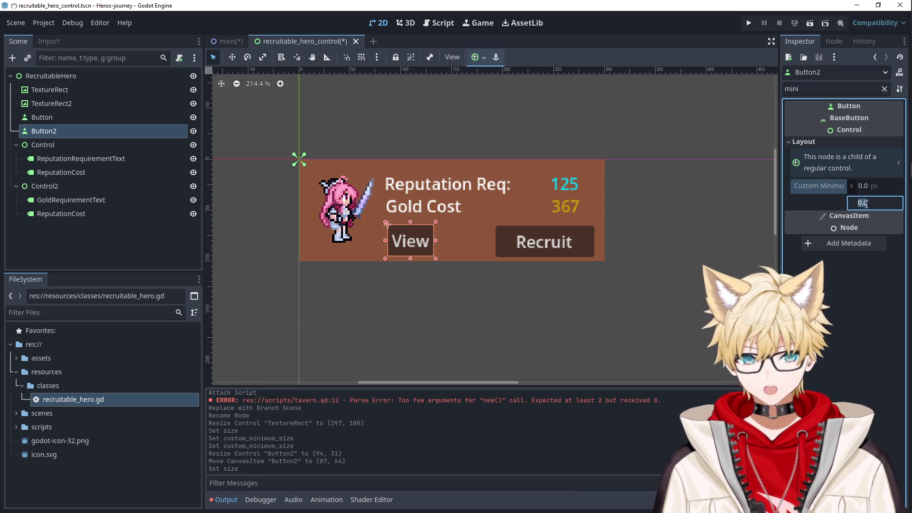
{"action": "key", "text": "Tab"}
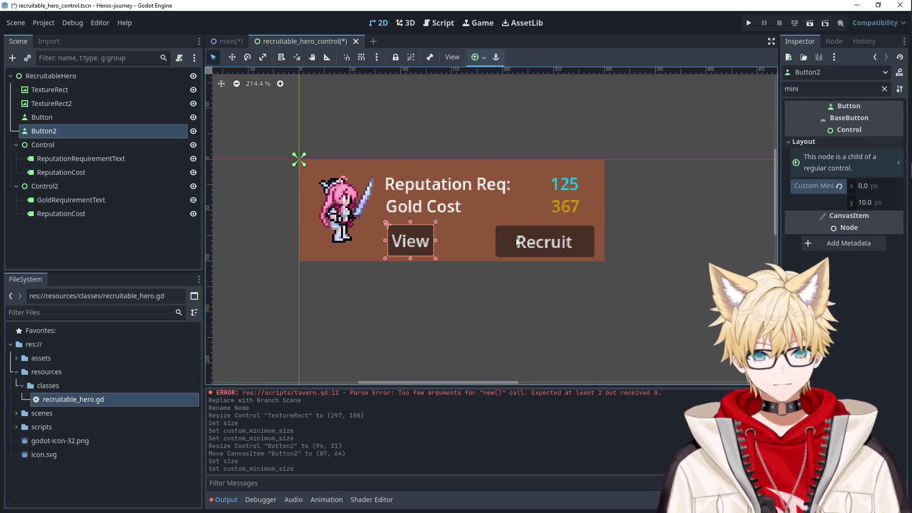
{"action": "mouse_move", "coordinate": [413, 258]}
{"action": "left_mouse_down"}
{"action": "mouse_move", "coordinate": [416, 328]}
{"action": "mouse_move", "coordinate": [412, 258]}
{"action": "left_mouse_up"}
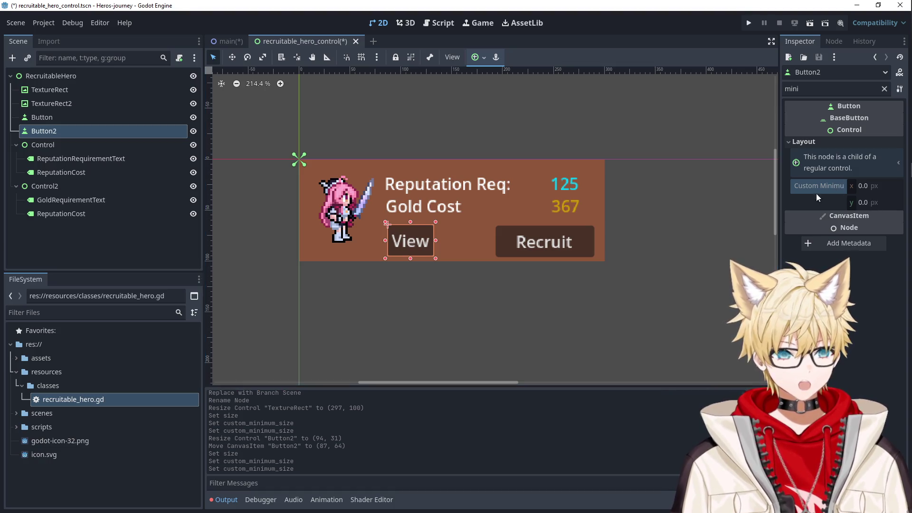
{"action": "left_click_drag", "start_coordinate": [405, 241], "coordinate": [409, 242]}
{"action": "key", "text": "F5"}
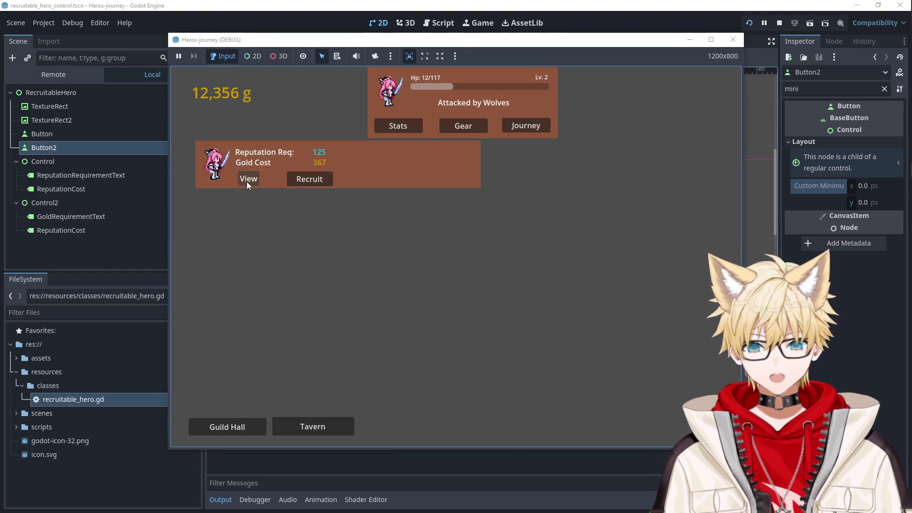
{"action": "left_click", "coordinate": [733, 39]}
{"action": "left_click", "coordinate": [884, 89]}
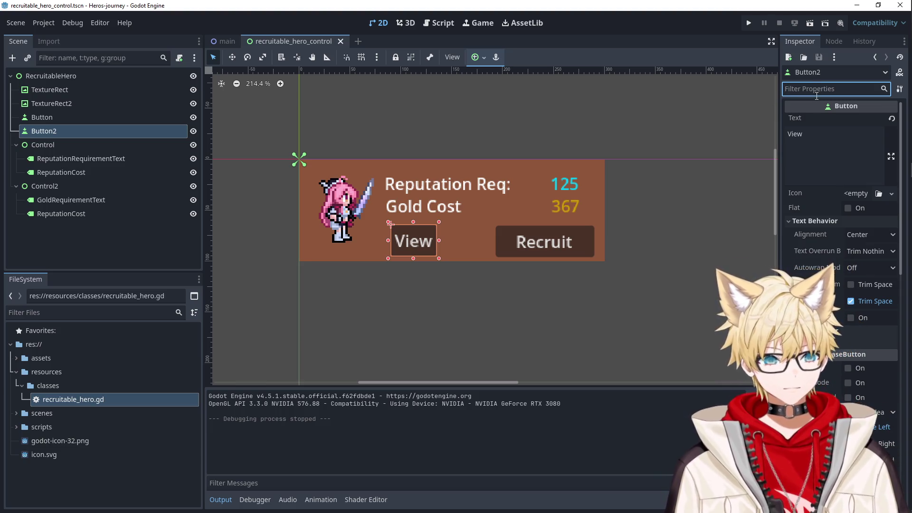
- Enable a Font Size theme override on the View button and lower it to 8 px
{"action": "type", "text": "text sa"}
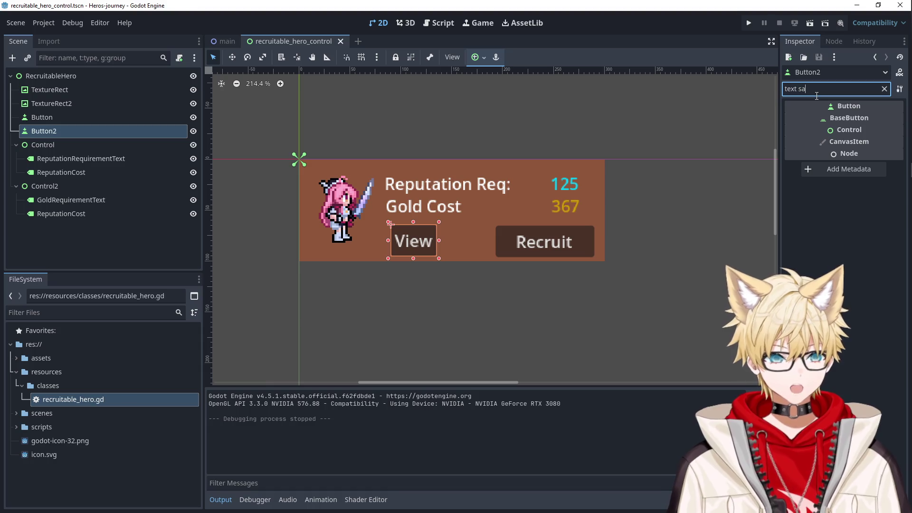
{"action": "key", "text": "BackSpace"}
{"action": "key", "text": "BackSpace"}
{"action": "key", "text": "BackSpace"}
{"action": "type", "text": "font"}
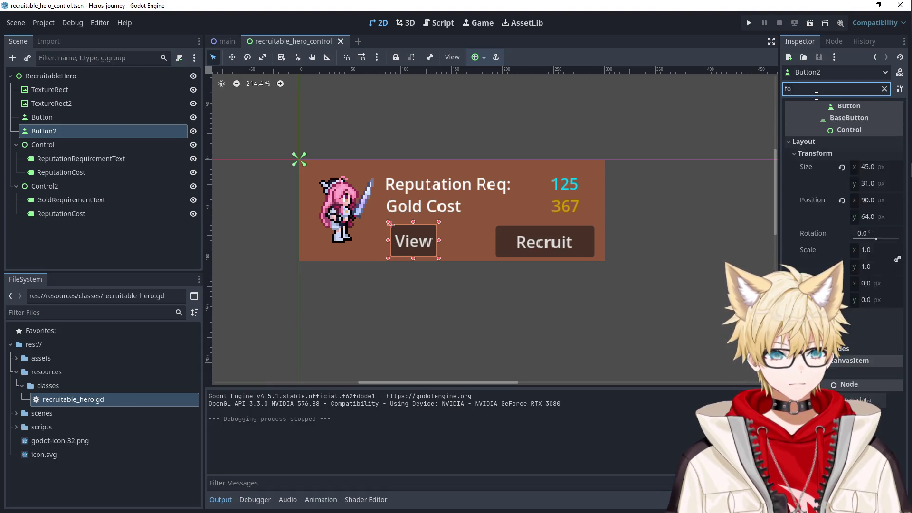
{"action": "left_click", "coordinate": [820, 141]}
{"action": "left_click", "coordinate": [815, 153]}
{"action": "left_click", "coordinate": [805, 167]}
{"action": "left_click", "coordinate": [900, 173]}
{"action": "left_click", "coordinate": [899, 172]}
{"action": "left_click", "coordinate": [899, 172]}
{"action": "left_click", "coordinate": [900, 173]}
{"action": "left_click", "coordinate": [899, 173]}
{"action": "left_click", "coordinate": [899, 172]}
{"action": "left_click", "coordinate": [899, 173]}
{"action": "left_click", "coordinate": [899, 173]}
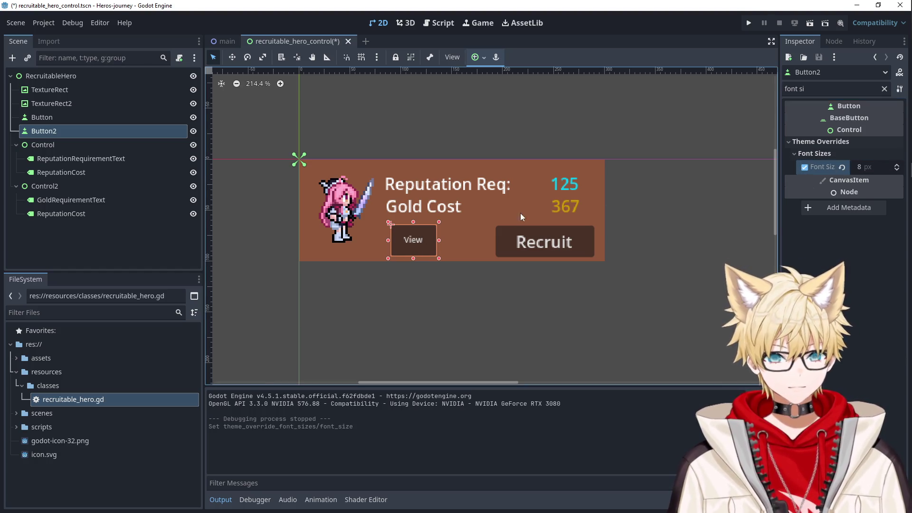
- Set the View button's font size to 16 px and reposition it, then delete the View button
{"action": "mouse_move", "coordinate": [417, 222]}
{"action": "left_mouse_down"}
{"action": "mouse_move", "coordinate": [422, 259]}
{"action": "mouse_move", "coordinate": [418, 205]}
{"action": "mouse_move", "coordinate": [420, 233]}
{"action": "left_mouse_up"}
{"action": "left_click", "coordinate": [862, 168]}
{"action": "type", "text": "16"}
{"action": "key", "text": "Tab"}
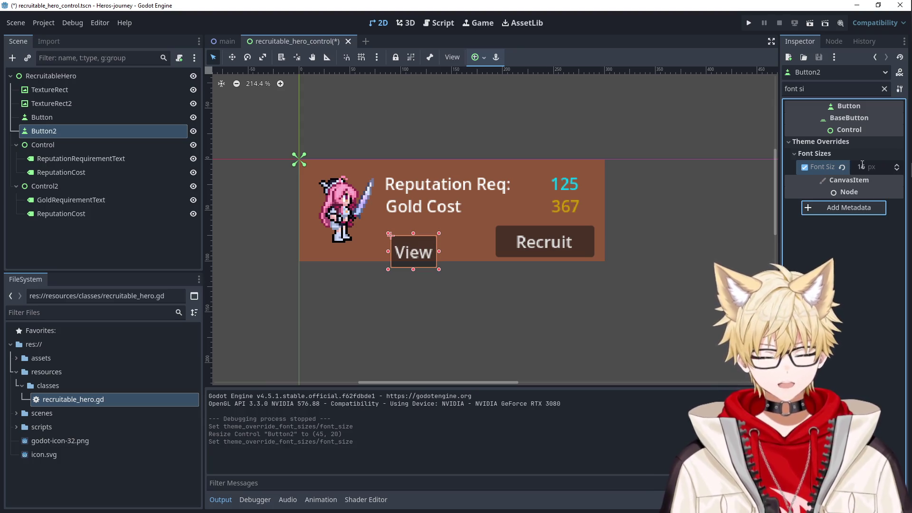
{"action": "left_click_drag", "start_coordinate": [421, 251], "coordinate": [416, 238]}
{"action": "key", "text": "Delete"}
{"action": "left_click", "coordinate": [444, 268]}
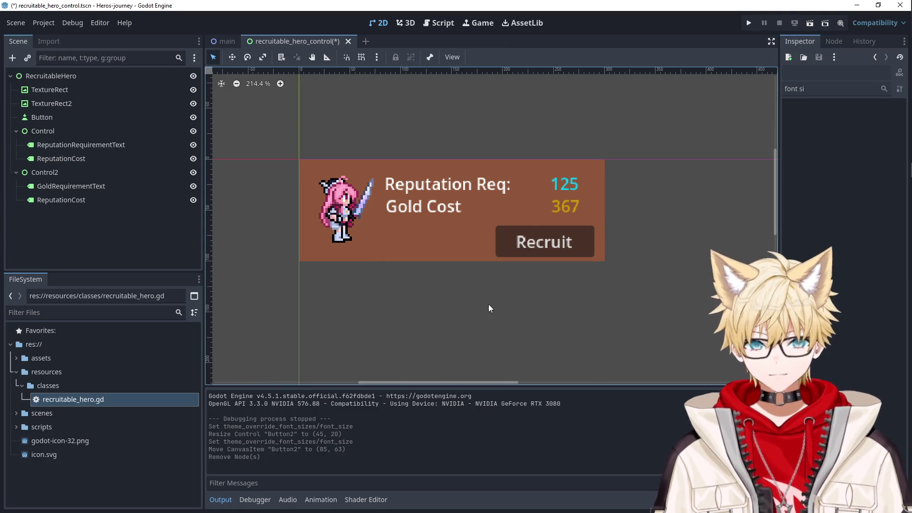
- Shift the Recruit button slightly right, then try moving the gold cost labels down and undo it
{"action": "left_click", "coordinate": [559, 245]}
{"action": "mouse_move", "coordinate": [546, 225]}
{"action": "left_mouse_down"}
{"action": "mouse_move", "coordinate": [551, 248]}
{"action": "mouse_move", "coordinate": [561, 247]}
{"action": "left_mouse_up"}
{"action": "left_click", "coordinate": [435, 227]}
{"action": "left_click_drag", "start_coordinate": [435, 217], "coordinate": [433, 229]}
{"action": "left_click", "coordinate": [561, 217]}
{"action": "left_click_drag", "start_coordinate": [561, 216], "coordinate": [559, 224]}
{"action": "left_click", "coordinate": [73, 171]}
{"action": "left_click", "coordinate": [65, 188]}
{"action": "left_click", "coordinate": [68, 174]}
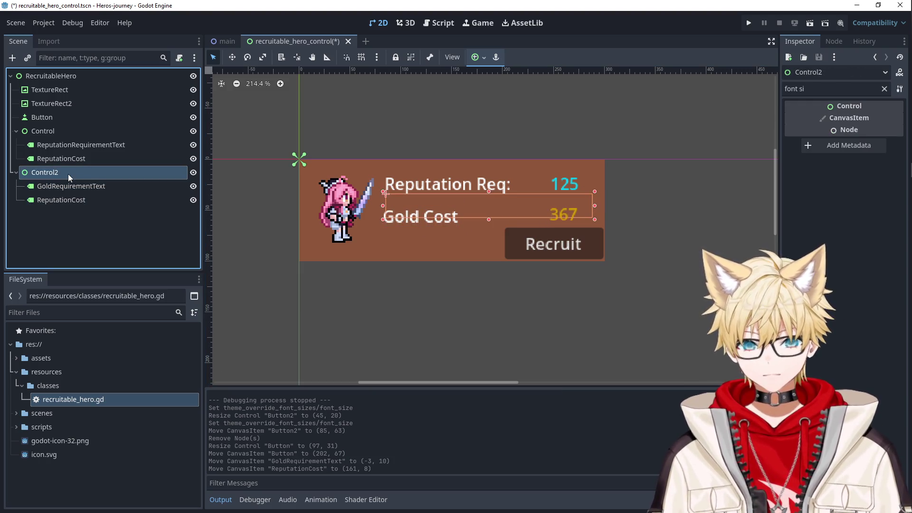
{"action": "key", "text": "ctrl+z"}
{"action": "key", "text": "ctrl+z"}
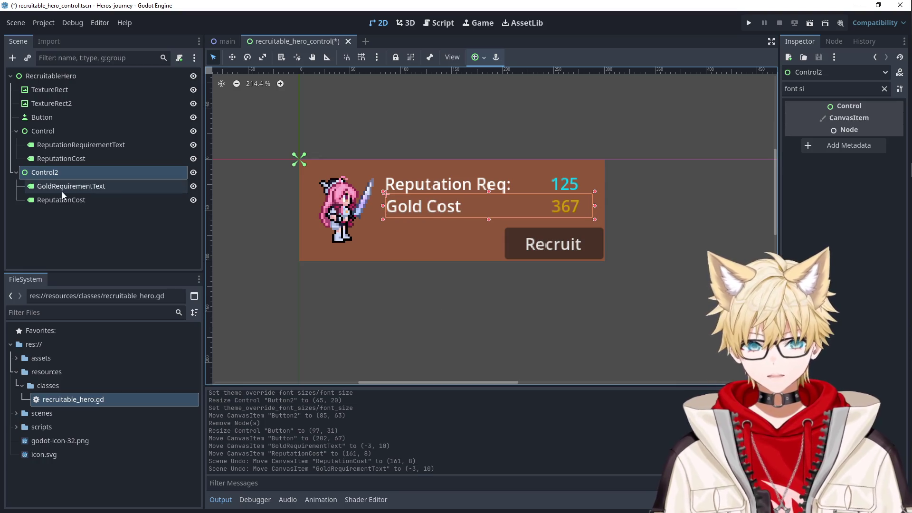
- Lock the GoldRequirementText and 367 labels, then the ReputationRequirementText and 125 labels
{"action": "left_click", "coordinate": [62, 188]}
{"action": "left_click", "coordinate": [62, 200], "text": "shift"}
{"action": "left_click", "coordinate": [395, 58]}
{"action": "left_click", "coordinate": [81, 145]}
{"action": "left_click", "coordinate": [61, 158], "text": "shift"}
{"action": "left_click", "coordinate": [395, 57]}
- Move the gold cost row and the reputation row lower on the card
{"action": "left_click_drag", "start_coordinate": [456, 203], "coordinate": [456, 215]}
{"action": "left_click", "coordinate": [467, 281]}
{"action": "left_click_drag", "start_coordinate": [446, 185], "coordinate": [444, 198]}
{"action": "left_click", "coordinate": [694, 225]}
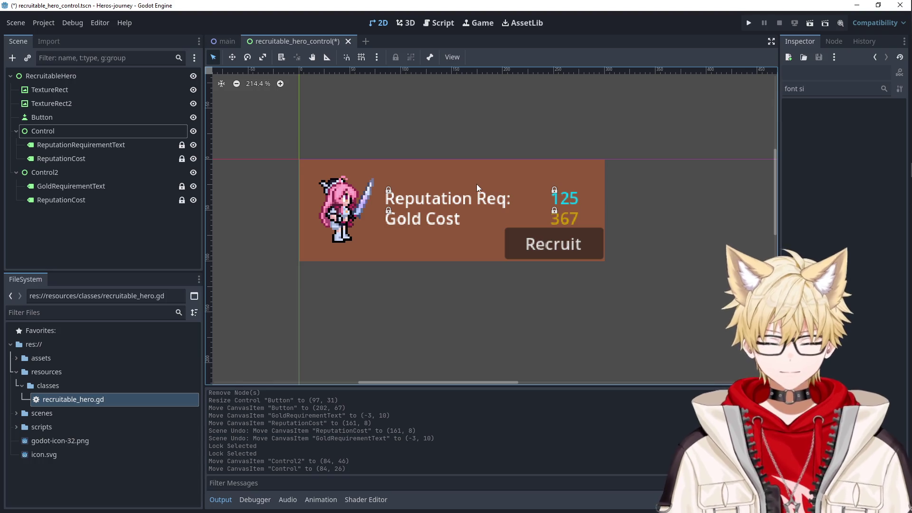
{"action": "left_click", "coordinate": [76, 131]}
- Duplicate the reputation group, place it under the card root, and move it above Reputation Req
{"action": "key", "text": "ctrl+c"}
{"action": "left_click", "coordinate": [76, 119]}
{"action": "key", "text": "ctrl+v"}
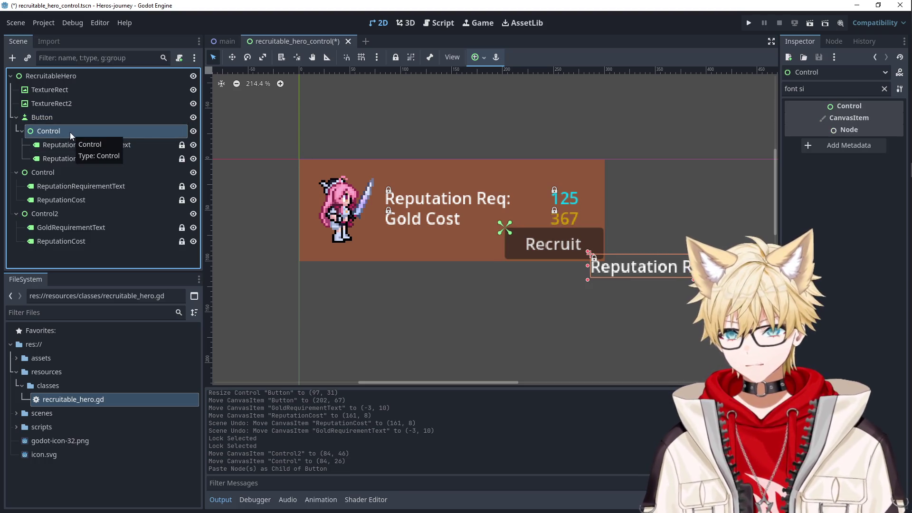
{"action": "mouse_move", "coordinate": [71, 136]}
{"action": "left_mouse_down"}
{"action": "mouse_move", "coordinate": [62, 133]}
{"action": "mouse_move", "coordinate": [55, 88]}
{"action": "mouse_move", "coordinate": [56, 150]}
{"action": "mouse_move", "coordinate": [49, 79]}
{"action": "left_mouse_up"}
{"action": "left_click_drag", "start_coordinate": [54, 214], "coordinate": [52, 125]}
{"action": "left_click_drag", "start_coordinate": [662, 260], "coordinate": [457, 174]}
{"action": "left_click", "coordinate": [445, 332]}
{"action": "left_click", "coordinate": [416, 186]}
- Rename the duplicated group to NameLevelTextControl
{"action": "double_click", "coordinate": [64, 132]}
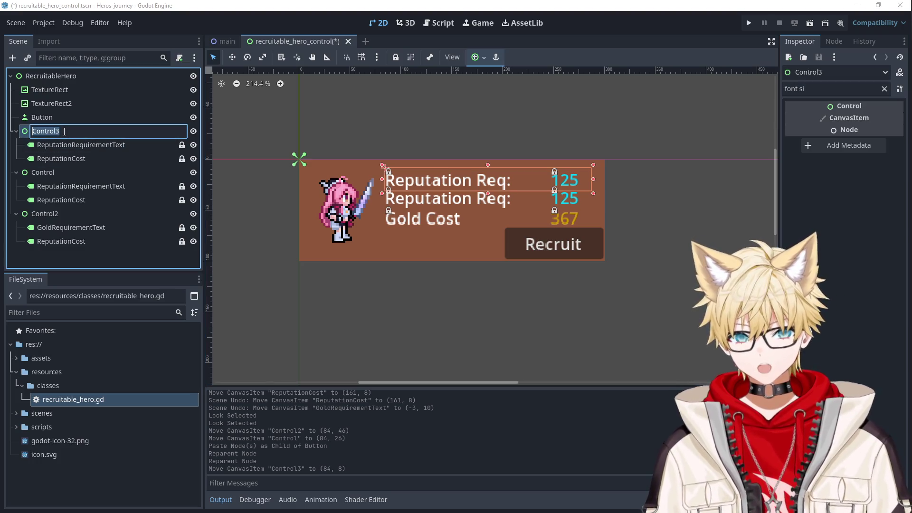
{"action": "type", "text": "Name"}
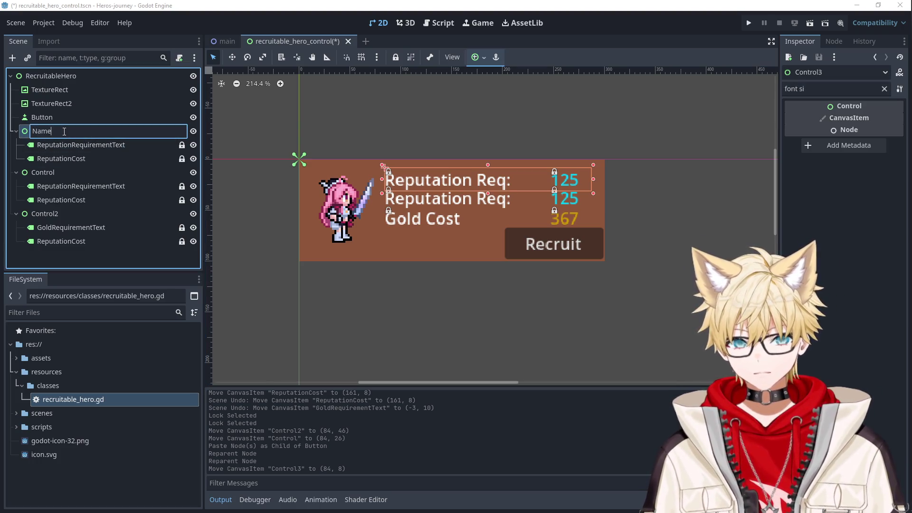
{"action": "type", "text": "TextCoi"}
{"action": "type", "text": "Control"}
{"action": "key", "text": "Return"}
- Select the Control group and start deleting it along with its labels
{"action": "left_click", "coordinate": [59, 172]}
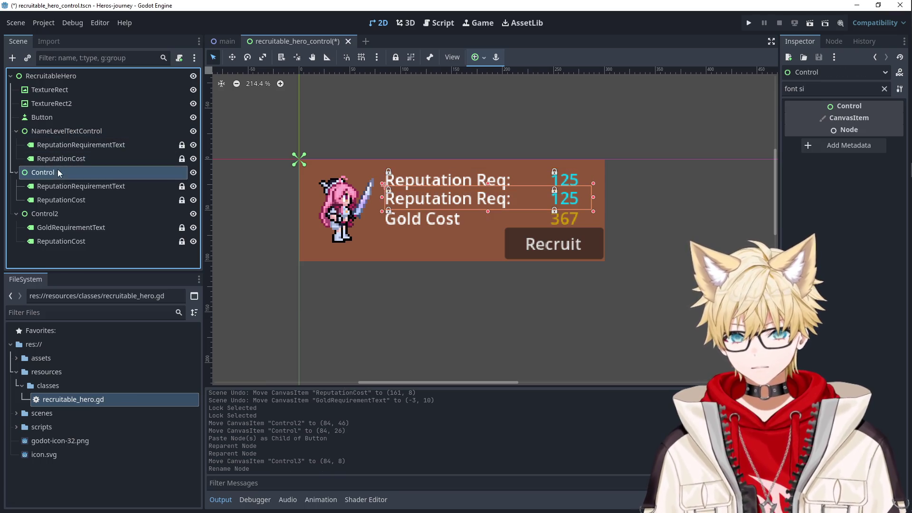
{"action": "left_click", "coordinate": [897, 95]}
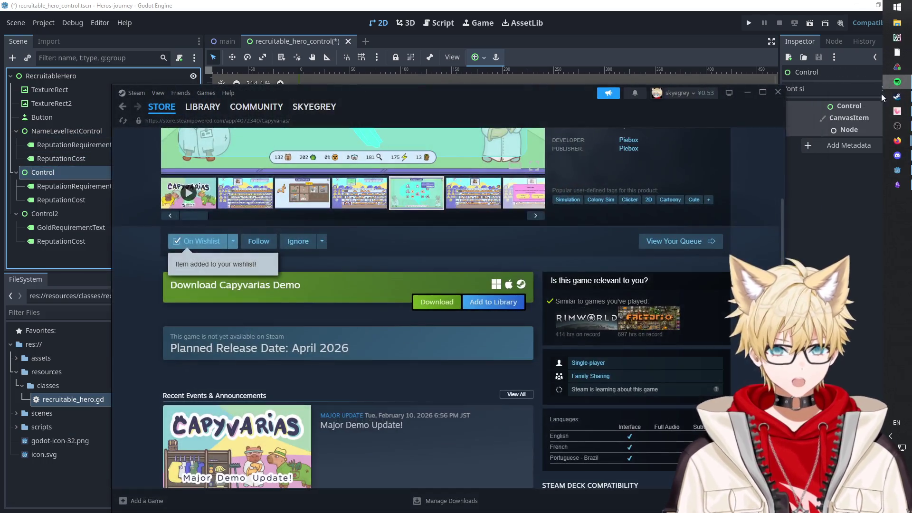
{"action": "left_click", "coordinate": [897, 95]}
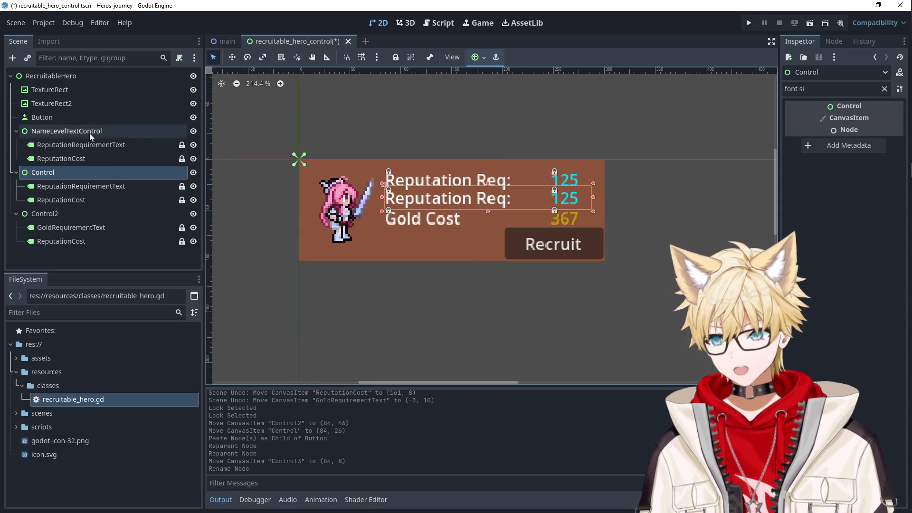
{"action": "double_click", "coordinate": [83, 173]}
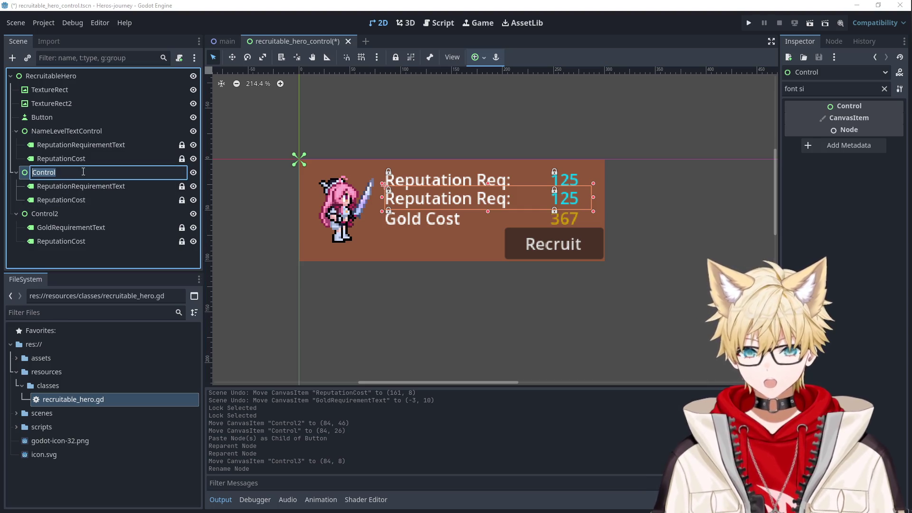
{"action": "key", "text": "Escape"}
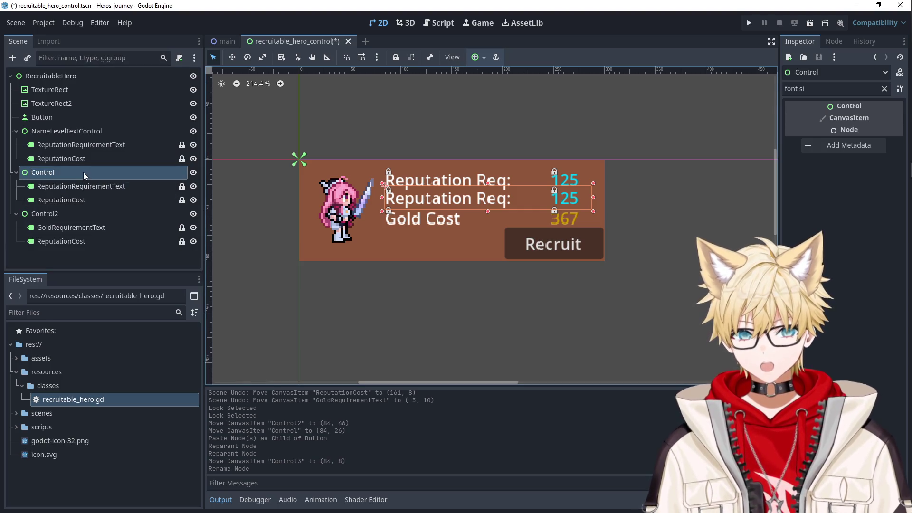
{"action": "key", "text": "Delete"}
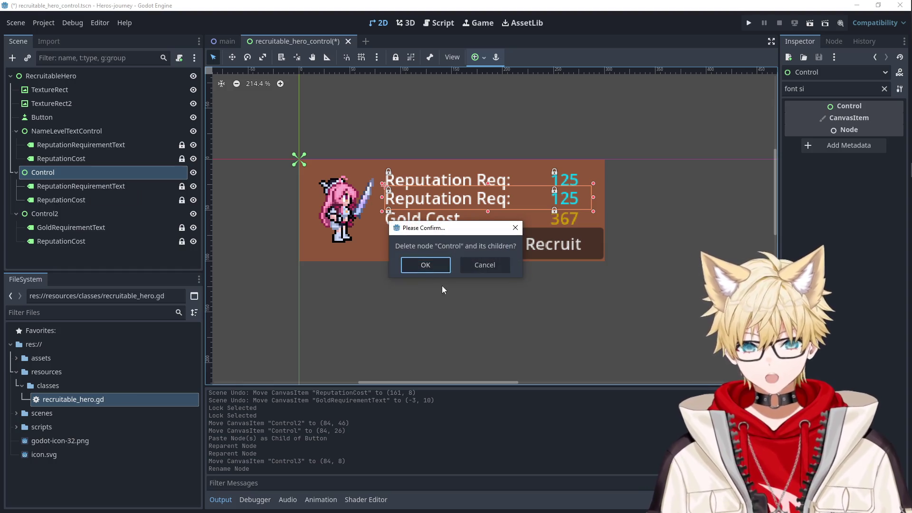
- Confirm deleting the old Control group, then rename Control2 to GoldCostTextControl
{"action": "left_click", "coordinate": [417, 265]}
{"action": "left_click_drag", "start_coordinate": [436, 220], "coordinate": [437, 220]}
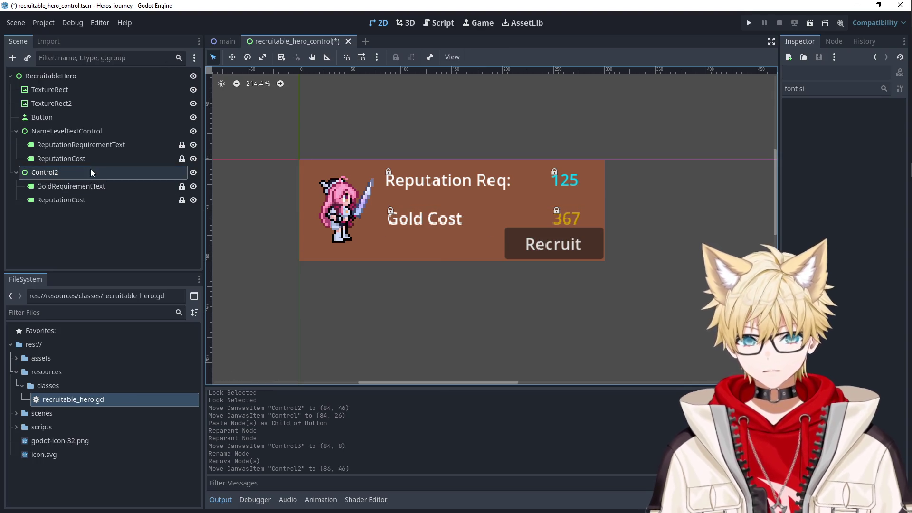
{"action": "double_click", "coordinate": [90, 171]}
{"action": "type", "text": "GoldCo"}
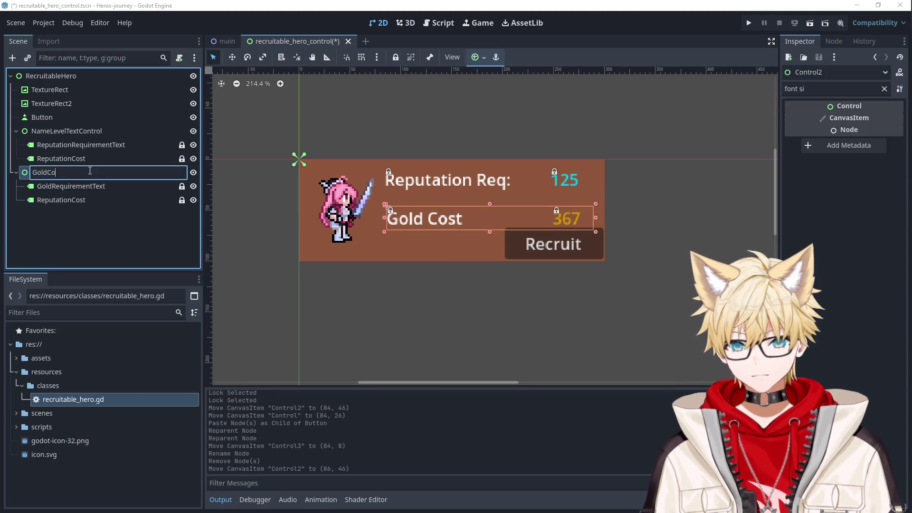
{"action": "type", "text": "stCont"}
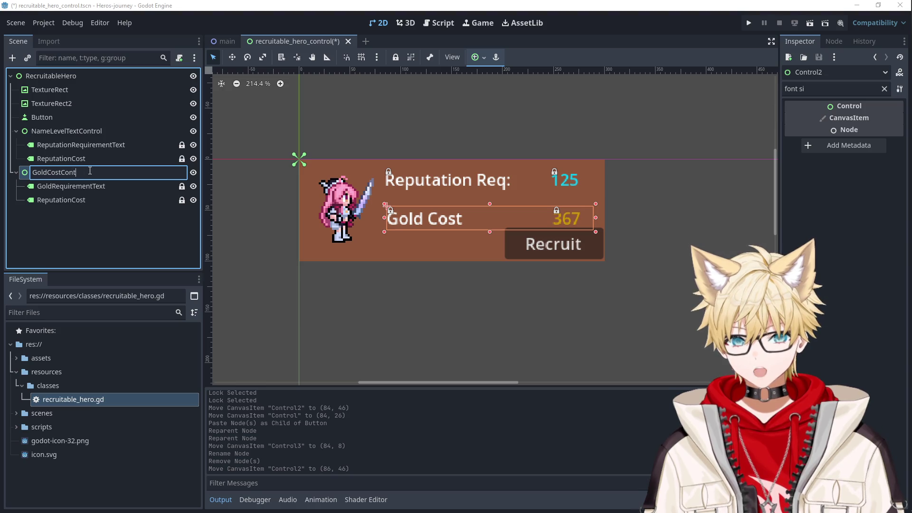
{"action": "key", "text": "BackSpace"}
{"action": "type", "text": "TextControl"}
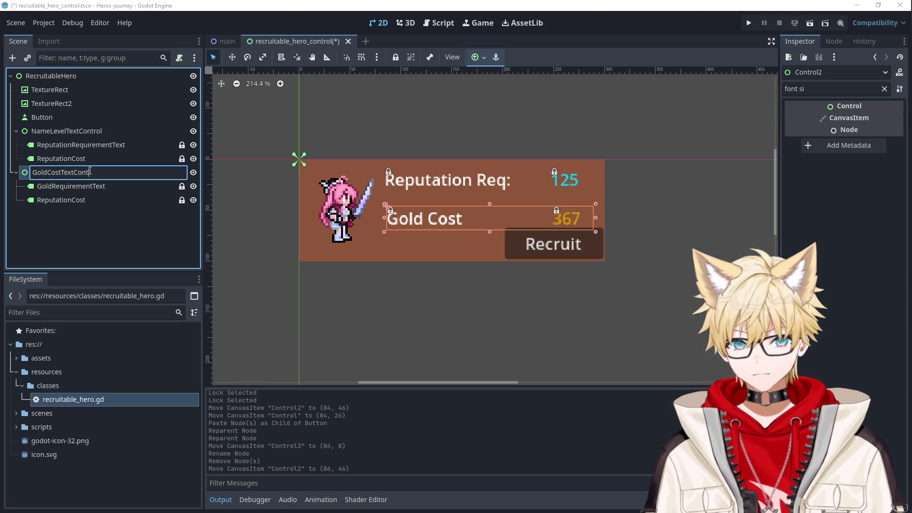
{"action": "key", "text": "Return"}
- Rename the two labels under NameLevelTextControl to NameText and LevelText
{"action": "double_click", "coordinate": [74, 149]}
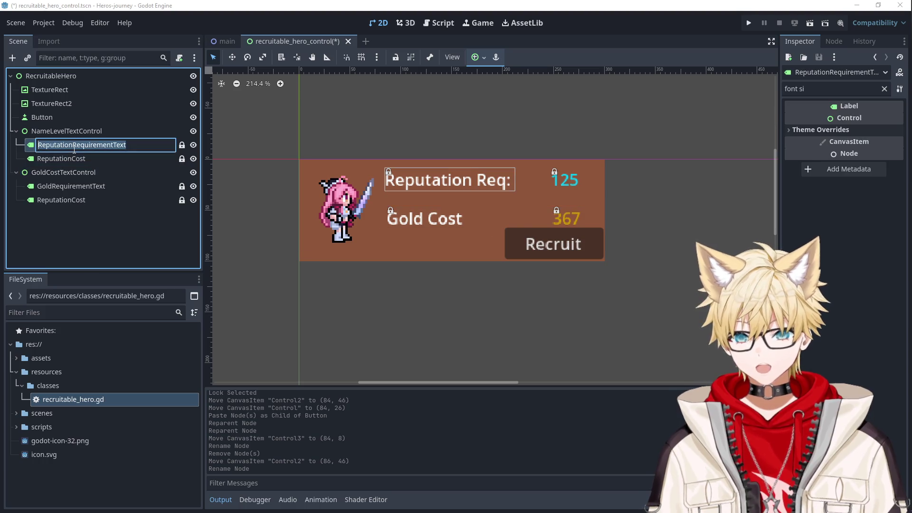
{"action": "type", "text": "NameText"}
{"action": "key", "text": "Return"}
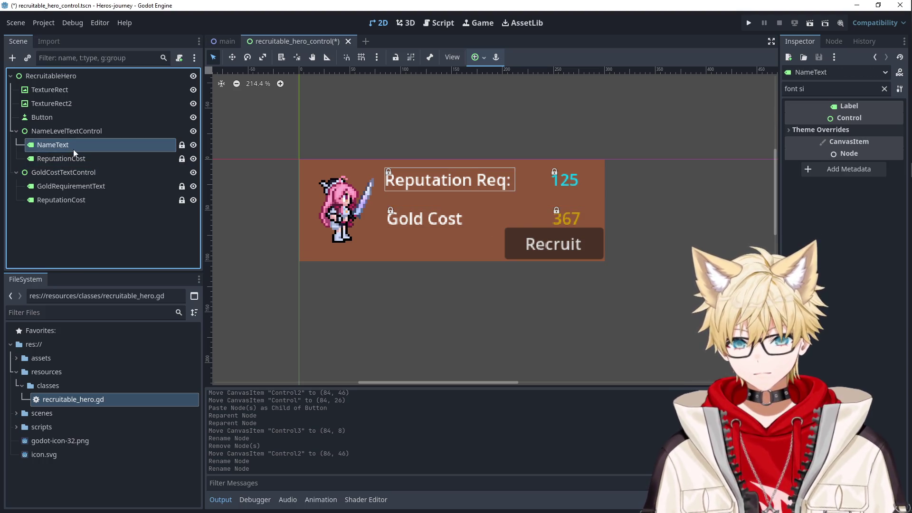
{"action": "double_click", "coordinate": [81, 162]}
{"action": "type", "text": "LevelText"}
{"action": "key", "text": "Return"}
{"action": "left_click", "coordinate": [81, 150]}
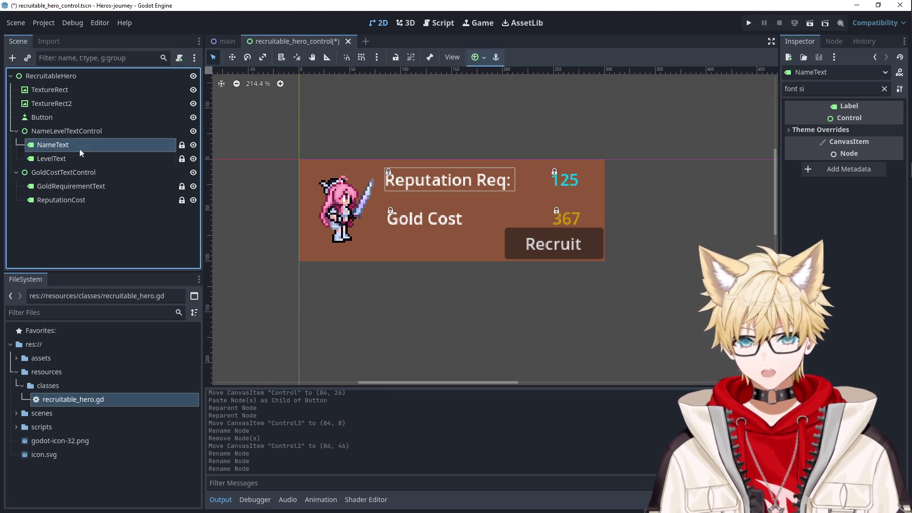
{"action": "left_click", "coordinate": [78, 159]}
- Change LevelText's text from 125 to 'Lv 7'
{"action": "left_click", "coordinate": [884, 89]}
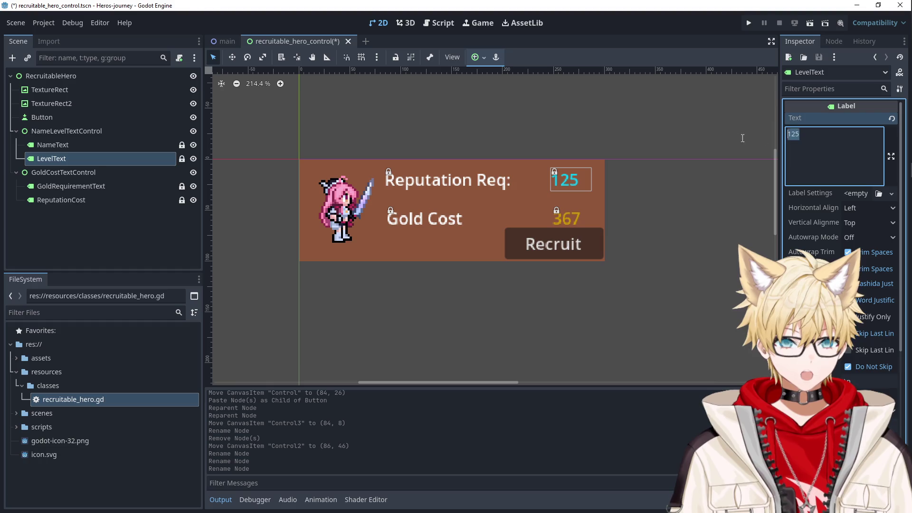
{"action": "key", "text": "BackSpace"}
{"action": "type", "text": "Lv "}
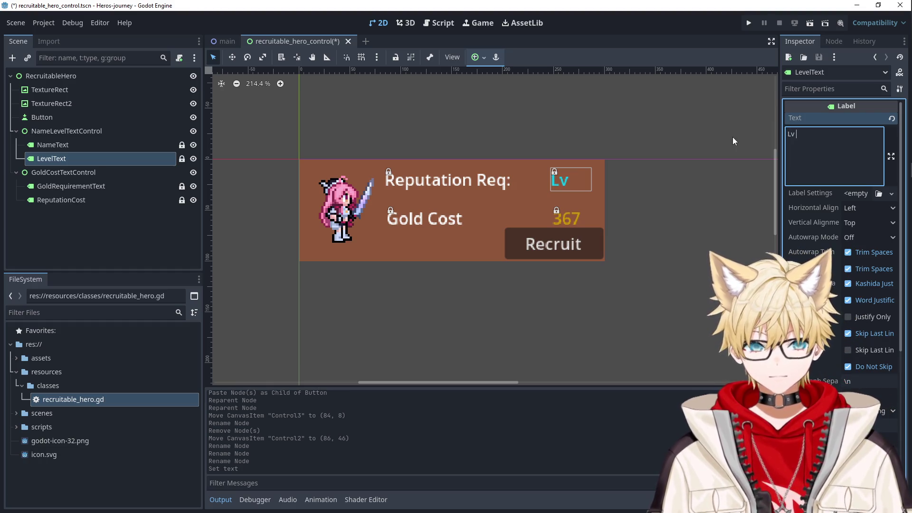
{"action": "type", "text": "78"}
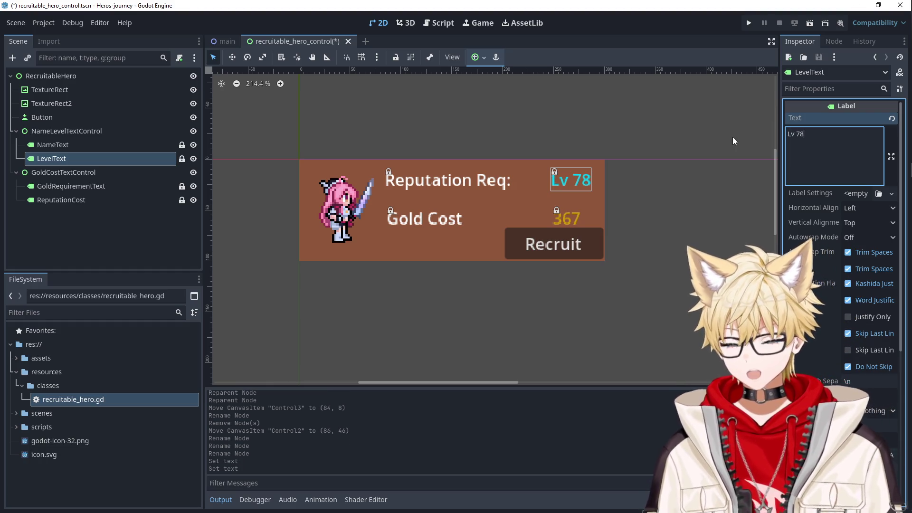
{"action": "key", "text": "BackSpace"}
{"action": "type", "text": "7"}
{"action": "key", "text": "BackSpace"}
- Reselect LevelText and filter the Inspector to its theme override properties
{"action": "left_click", "coordinate": [568, 180]}
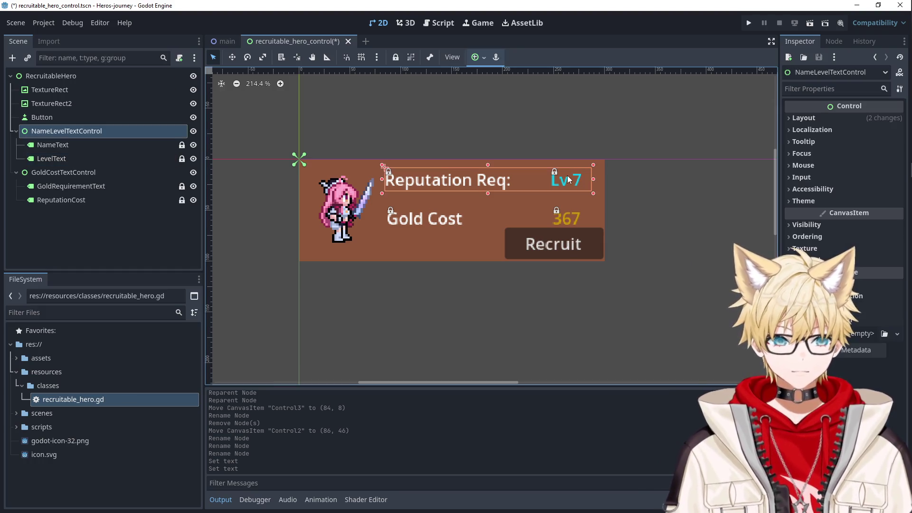
{"action": "left_click", "coordinate": [625, 183]}
{"action": "left_click", "coordinate": [570, 180]}
{"action": "left_click", "coordinate": [71, 187]}
{"action": "left_click", "coordinate": [105, 160]}
{"action": "left_click", "coordinate": [53, 144]}
{"action": "left_click", "coordinate": [95, 159]}
{"action": "left_click", "coordinate": [821, 89]}
{"action": "type", "text": "t"}
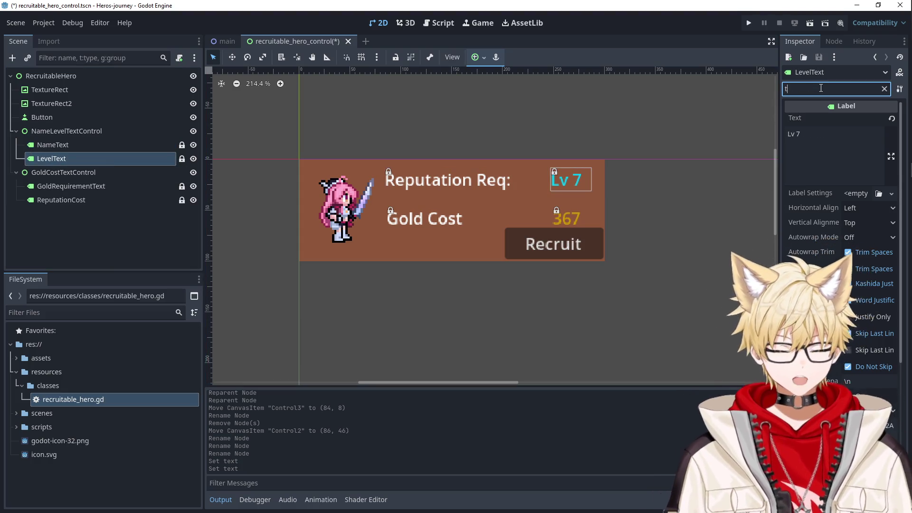
{"action": "type", "text": "heme"}
{"action": "left_click", "coordinate": [814, 142]}
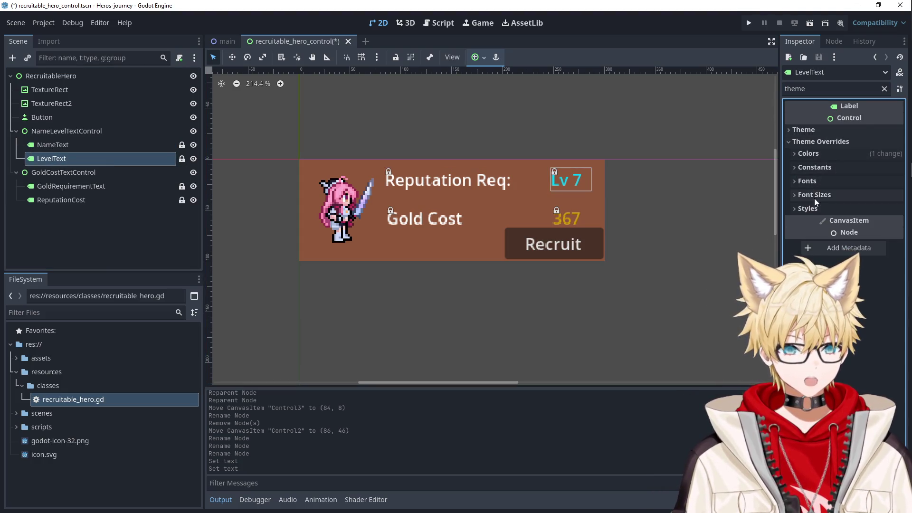
- Toggle LevelText's Font Color override so 'Lv 7' shows white, and save the scene
{"action": "key", "text": "ctrl+a"}
{"action": "type", "text": "color"}
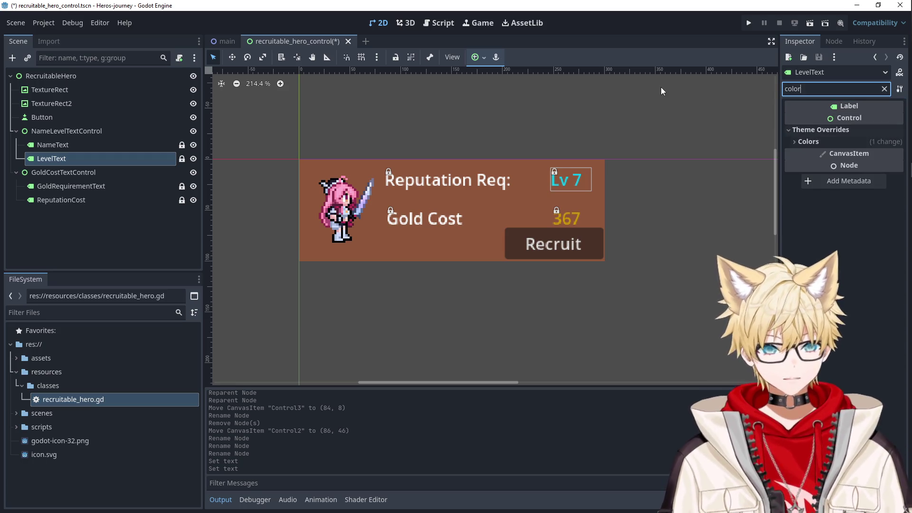
{"action": "left_click", "coordinate": [808, 142]}
{"action": "left_click", "coordinate": [804, 155]}
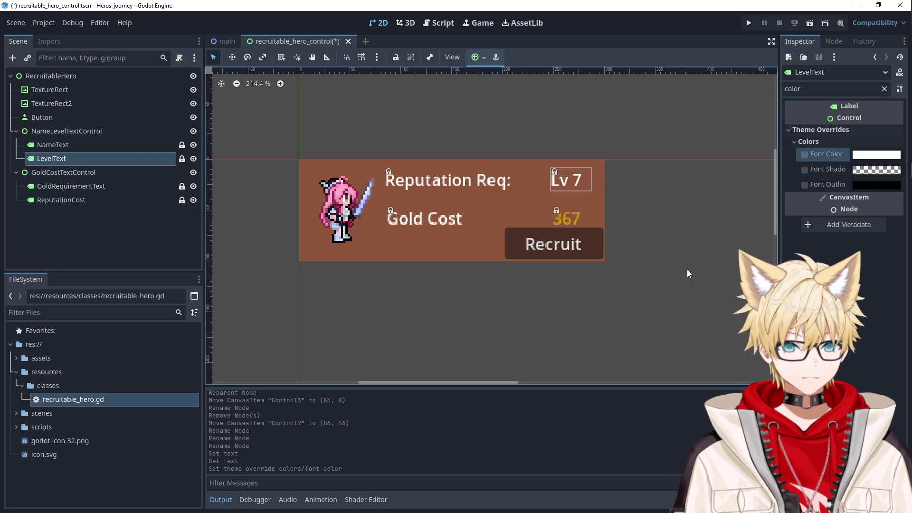
{"action": "left_click", "coordinate": [690, 272]}
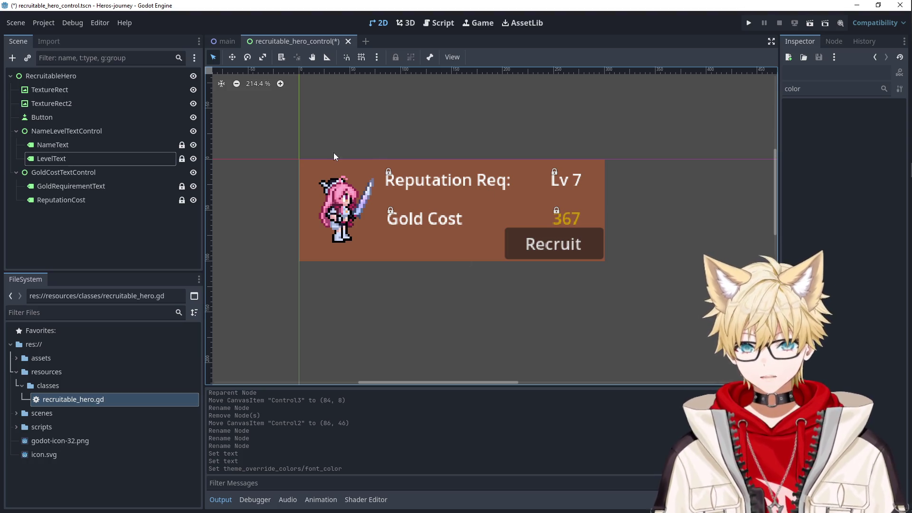
{"action": "key", "text": "ctrl+s"}
- Rename the root node to RecruitableHeroControl
{"action": "right_click", "coordinate": [124, 76]}
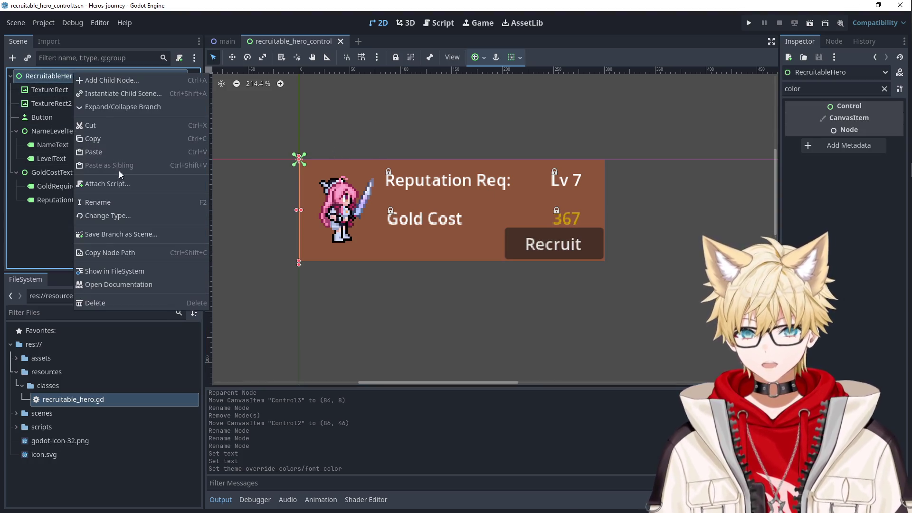
{"action": "left_click", "coordinate": [288, 118]}
{"action": "double_click", "coordinate": [95, 77]}
{"action": "type", "text": "ontrol"}
{"action": "key", "text": "Return"}
- Attach a new recruitable_hero_control.gd script to the root and add 'class_name RecruitableHeroControl'
{"action": "right_click", "coordinate": [87, 77]}
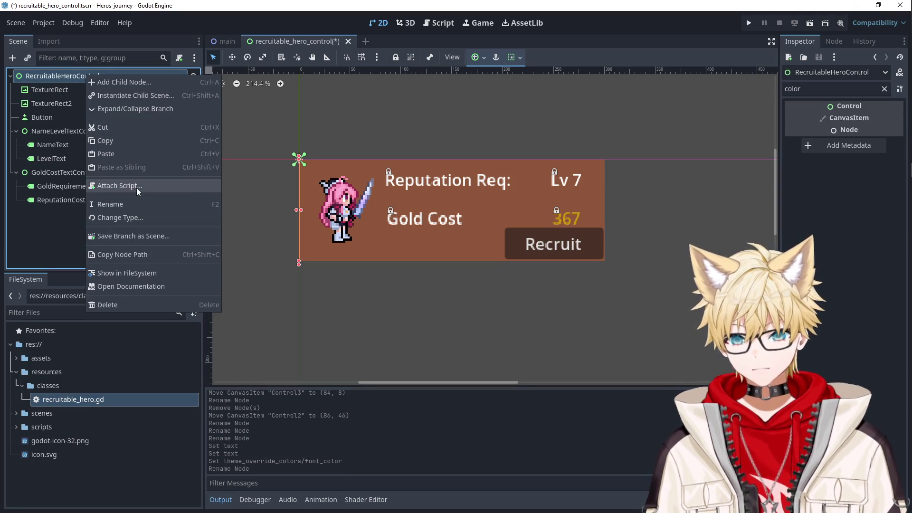
{"action": "left_click", "coordinate": [140, 188]}
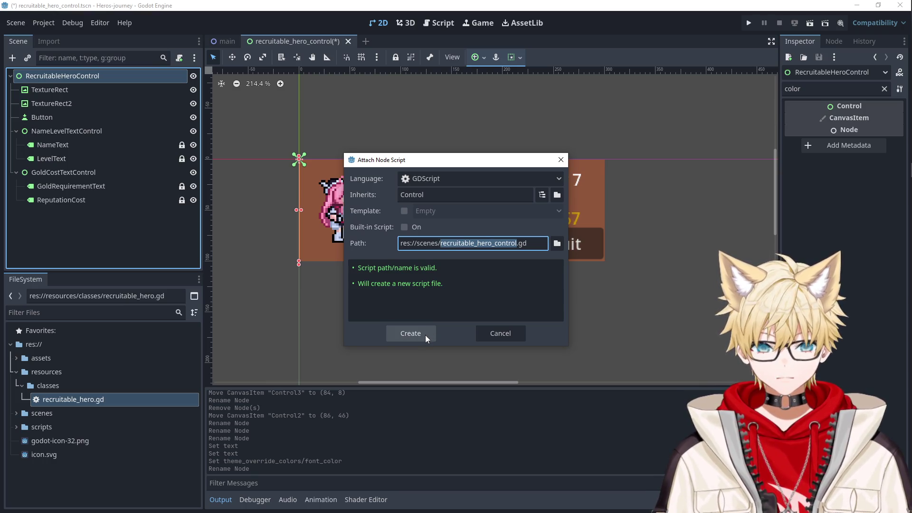
{"action": "left_click", "coordinate": [426, 339]}
{"action": "left_click", "coordinate": [377, 103]}
{"action": "key", "text": "Up"}
{"action": "type", "text": "class_name RecruitableHeroControl extends Control"}
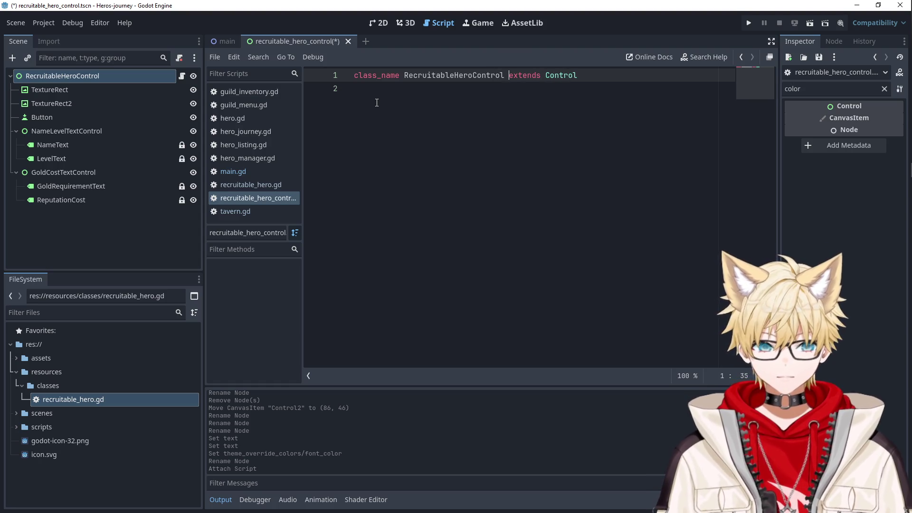
{"action": "left_click", "coordinate": [452, 108]}
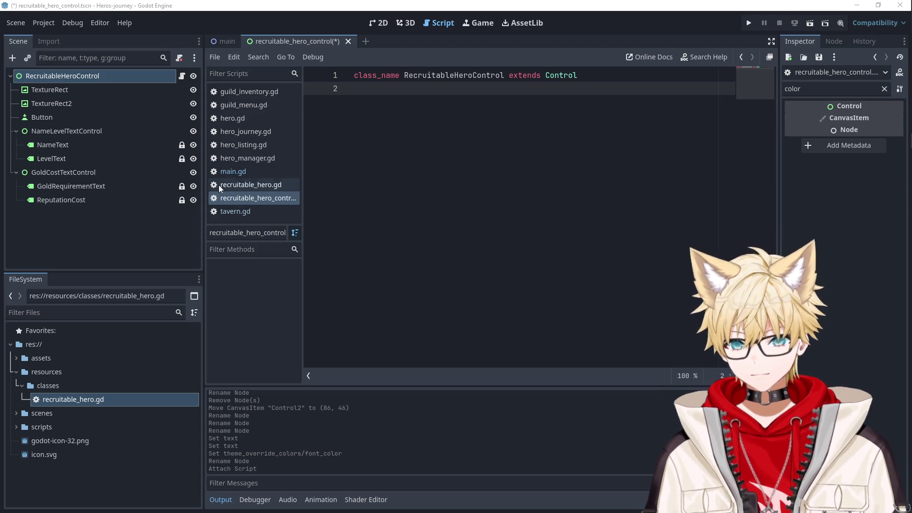
{"action": "mouse_move", "coordinate": [909, 285]}
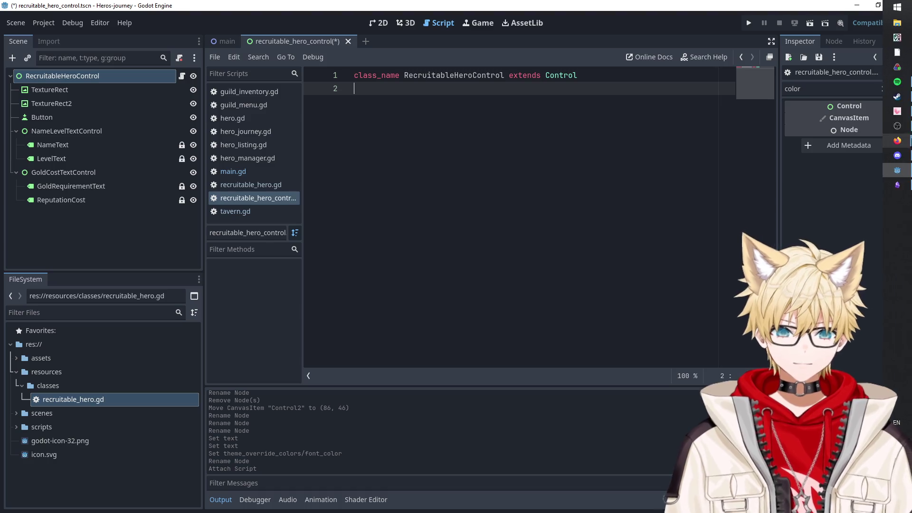
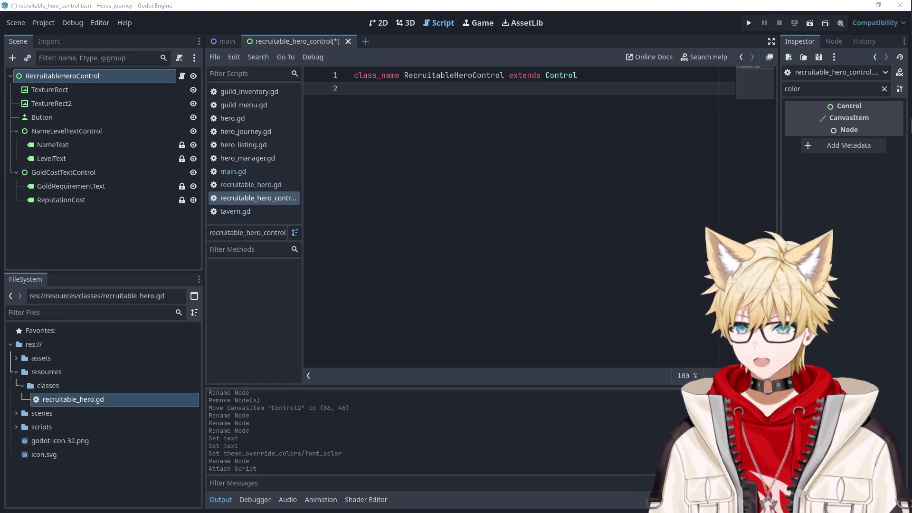
- Type the signature func set_recruitable_hero_resource(recruitable_hero_resource: RecruitableHeroResource) under the class line
{"action": "left_click", "coordinate": [421, 98]}
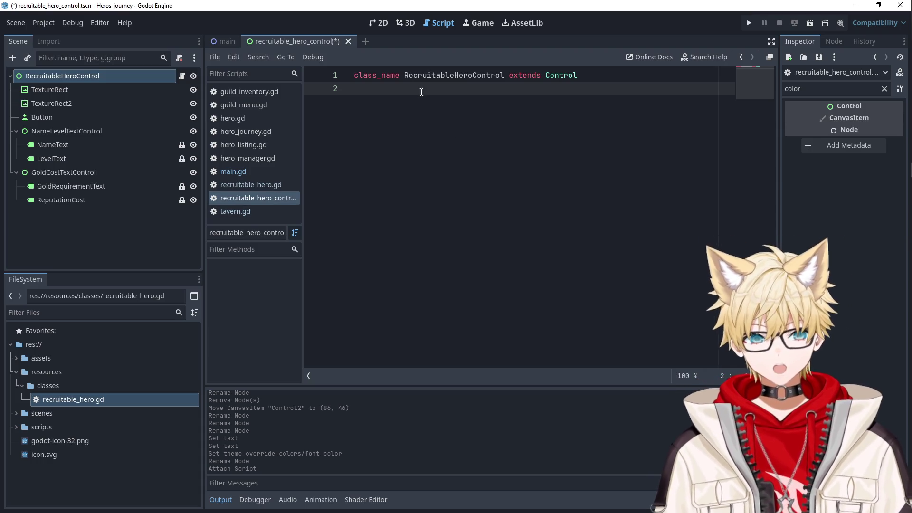
{"action": "double_click", "coordinate": [426, 76]}
{"action": "left_click", "coordinate": [432, 104]}
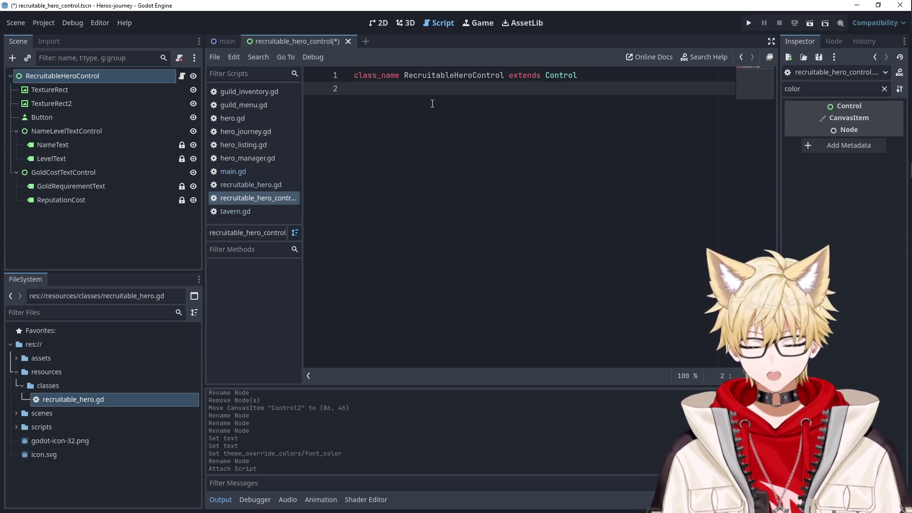
{"action": "key", "text": "Return"}
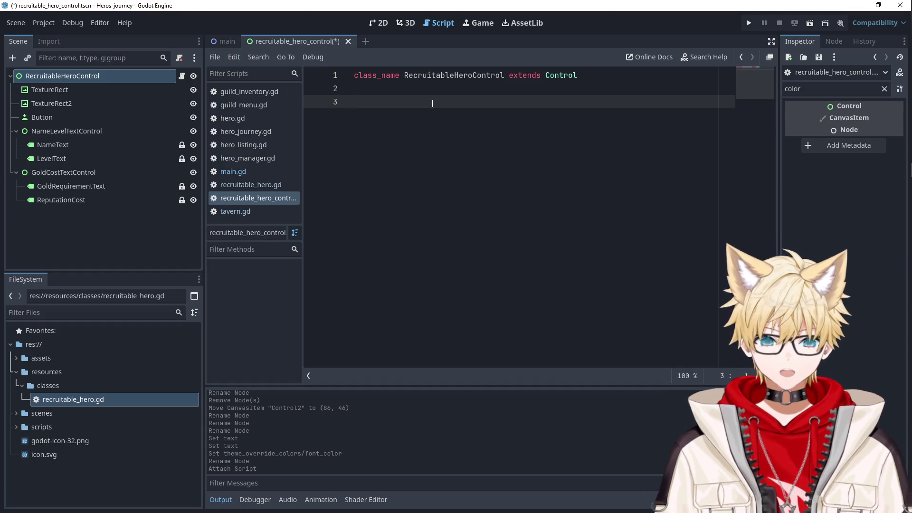
{"action": "type", "text": "func set_recr"}
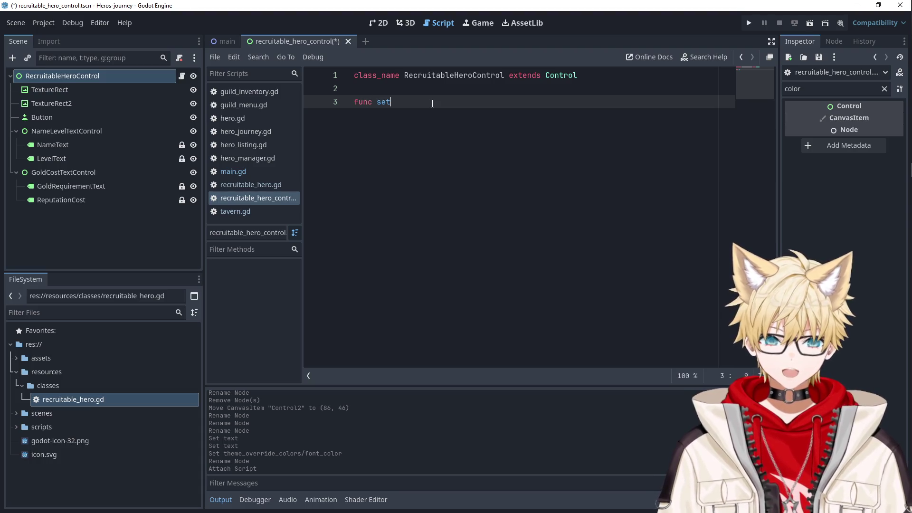
{"action": "type", "text": "uitable_he"}
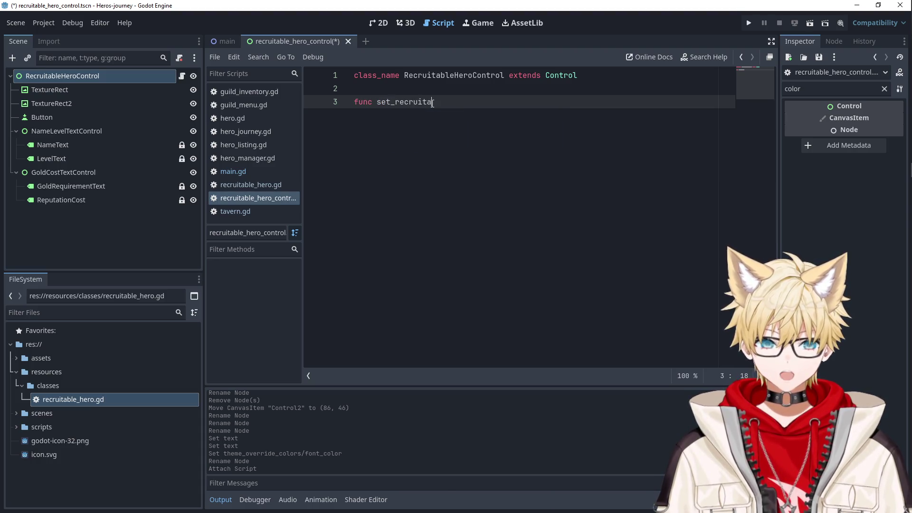
{"action": "type", "text": "ro_resource"}
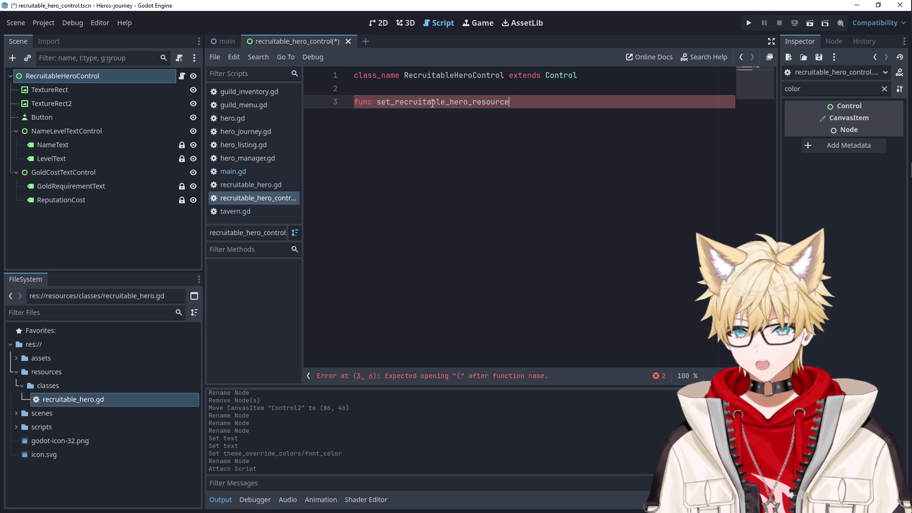
{"action": "type", "text": "("}
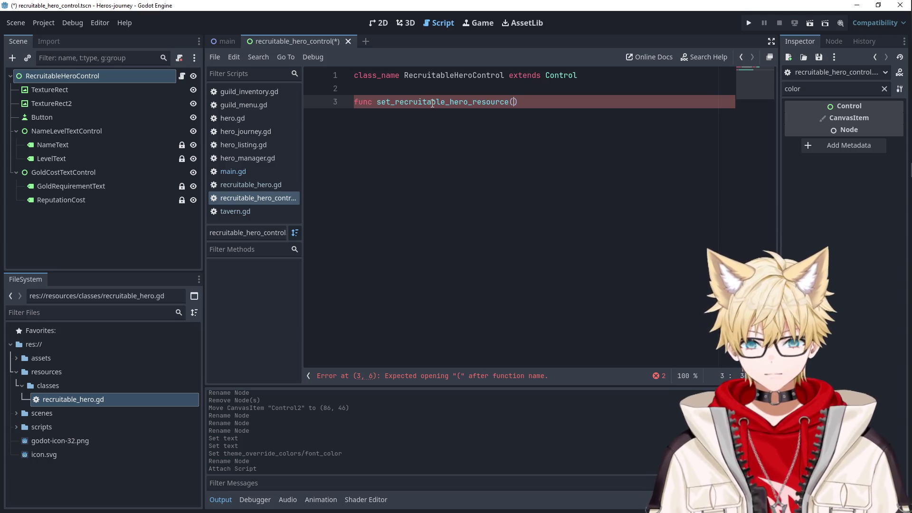
{"action": "type", "text": "RecruitableHeroResou"}
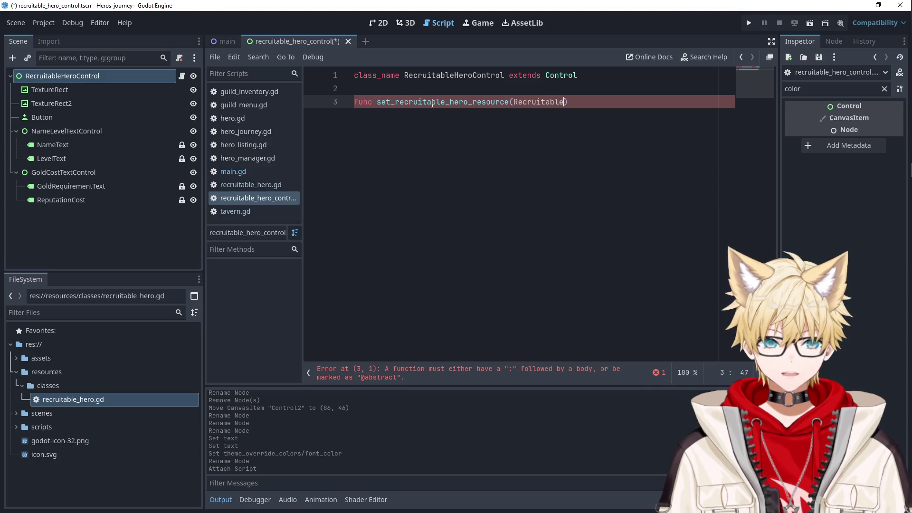
{"action": "type", "text": "rce"}
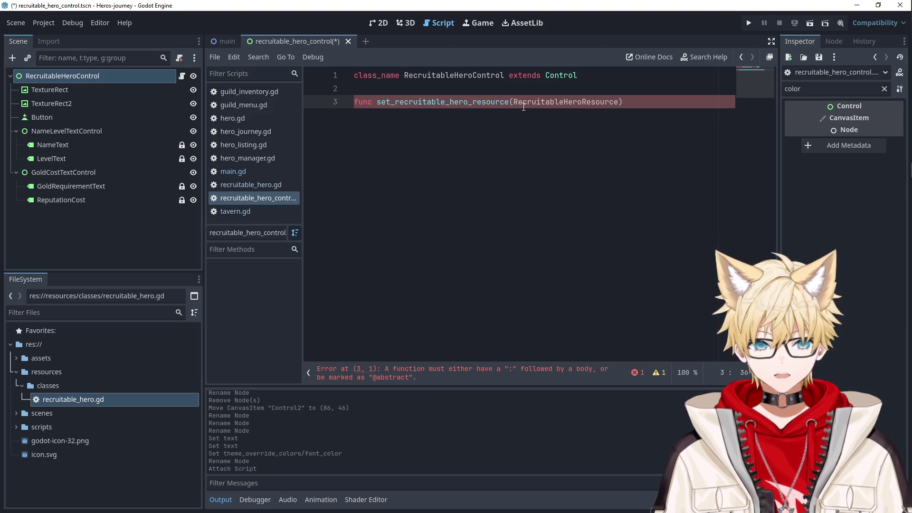
{"action": "type", "text": "recruitable_hero"}
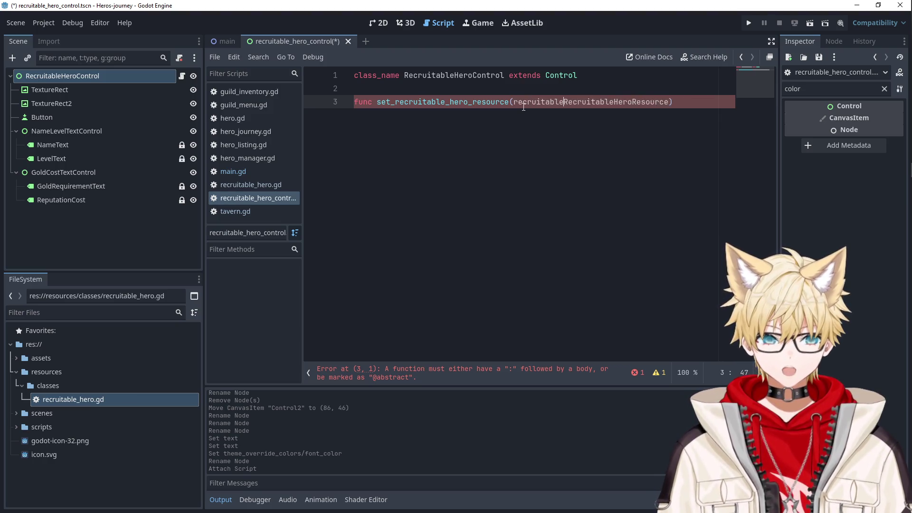
{"action": "type", "text": "_resource:"}
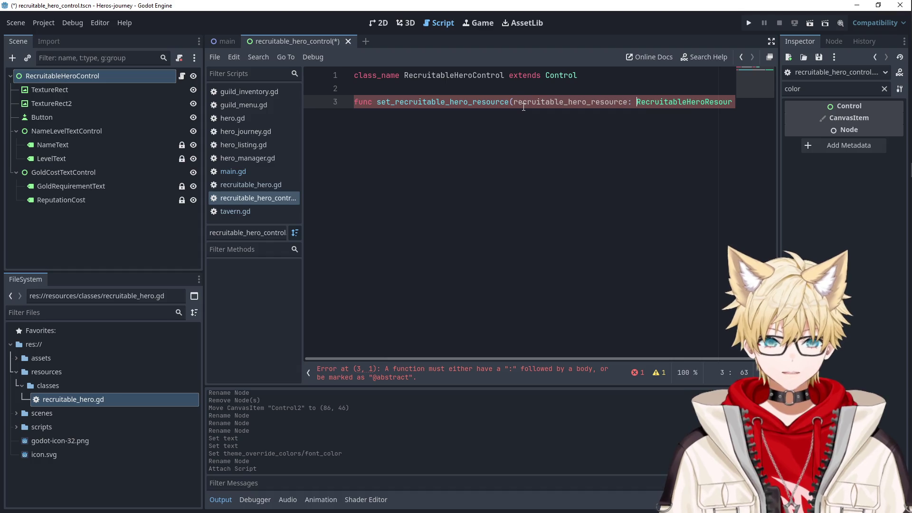
- Put the parameter on its own indented line, close the signature with a colon, and add a pass body
{"action": "left_click", "coordinate": [514, 102]}
{"action": "key", "text": "Return"}
{"action": "left_click", "coordinate": [613, 119]}
{"action": "key", "text": "Return"}
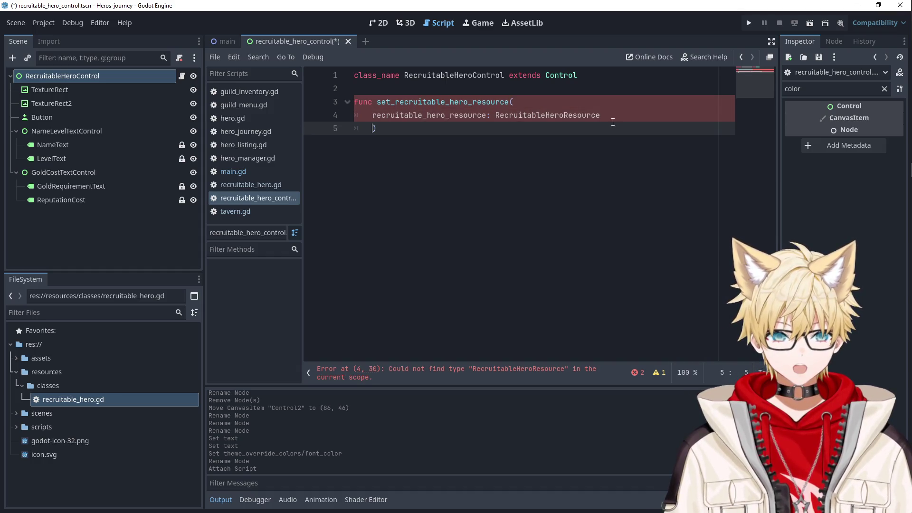
{"action": "key", "text": "Up"}
{"action": "key", "text": "Tab"}
{"action": "key", "text": "Down"}
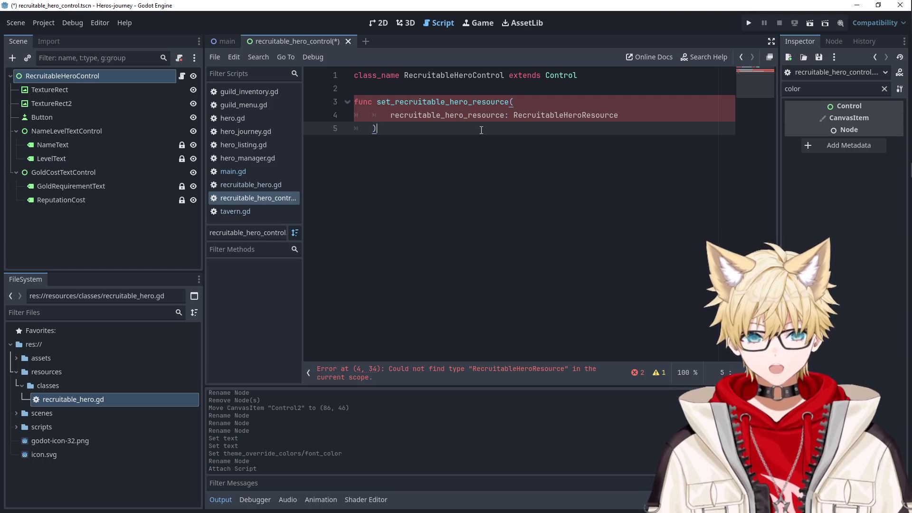
{"action": "key", "text": "End"}
{"action": "type", "text": ":"}
{"action": "key", "text": "Return"}
{"action": "type", "text": "pass"}
{"action": "key", "text": "Escape"}
{"action": "key", "text": "Up"}
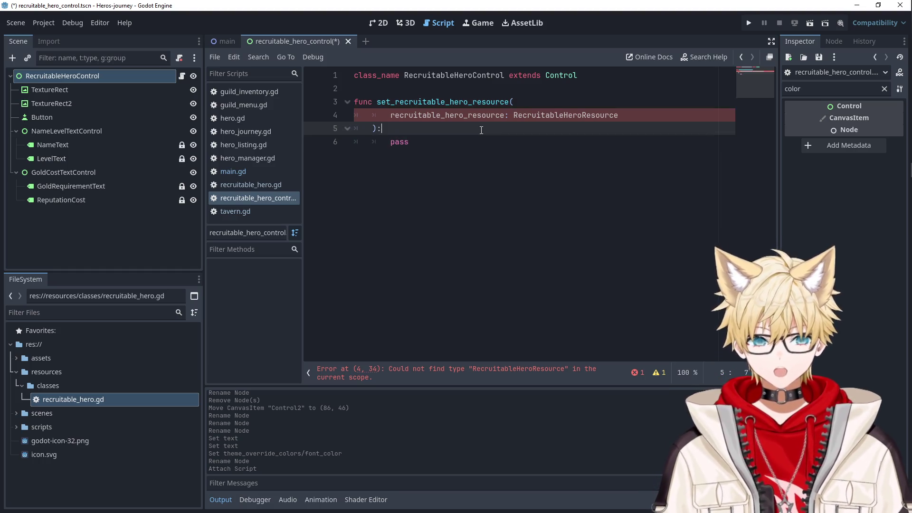
{"action": "double_click", "coordinate": [583, 115]}
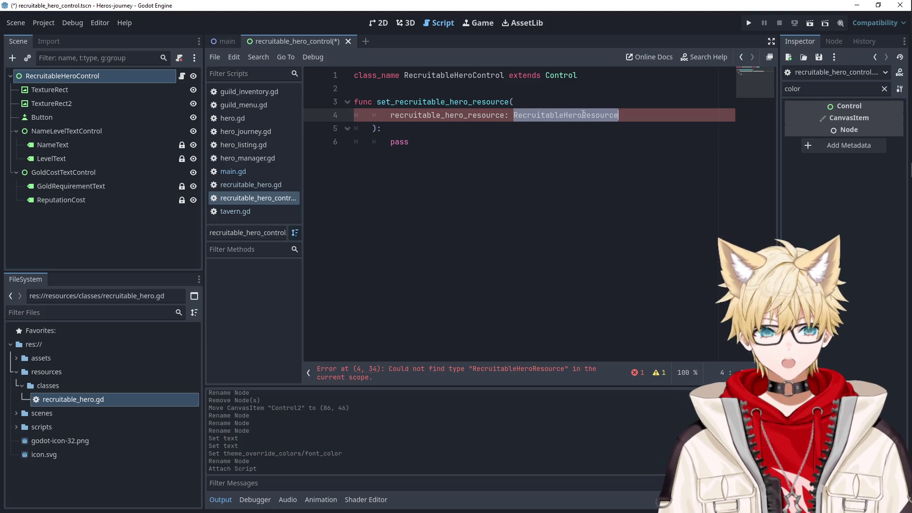
- In recruitable_hero.gd, rename the class RecruitableHero to RecruitableHeroResource
{"action": "double_click", "coordinate": [84, 400]}
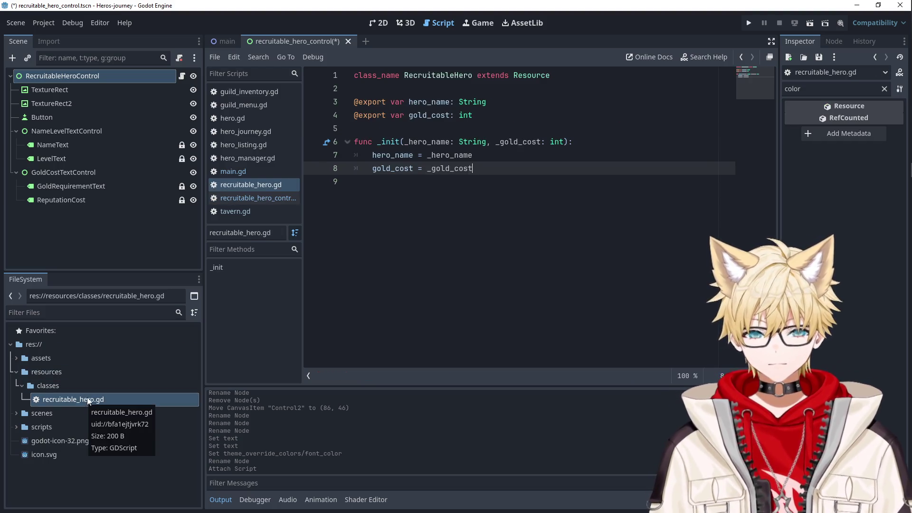
{"action": "left_click", "coordinate": [473, 76]}
{"action": "type", "text": "Reso"}
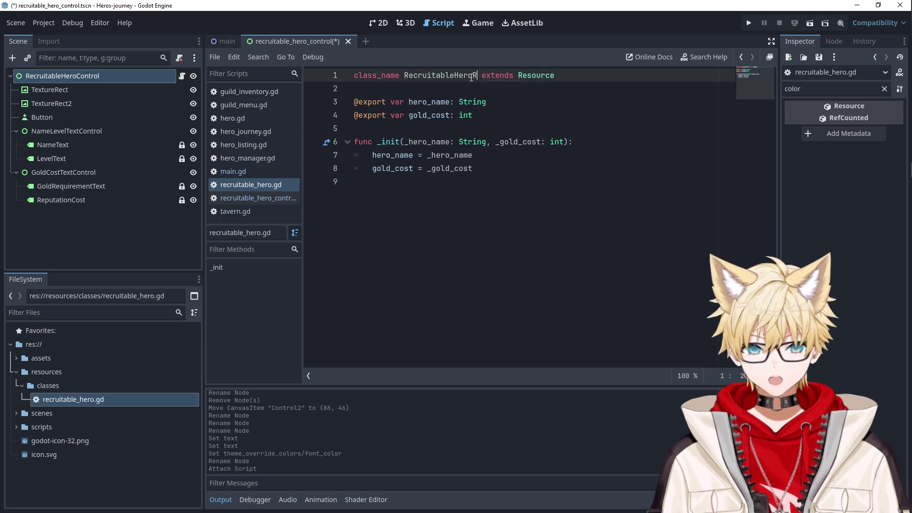
{"action": "type", "text": "urce"}
{"action": "double_click", "coordinate": [472, 76]}
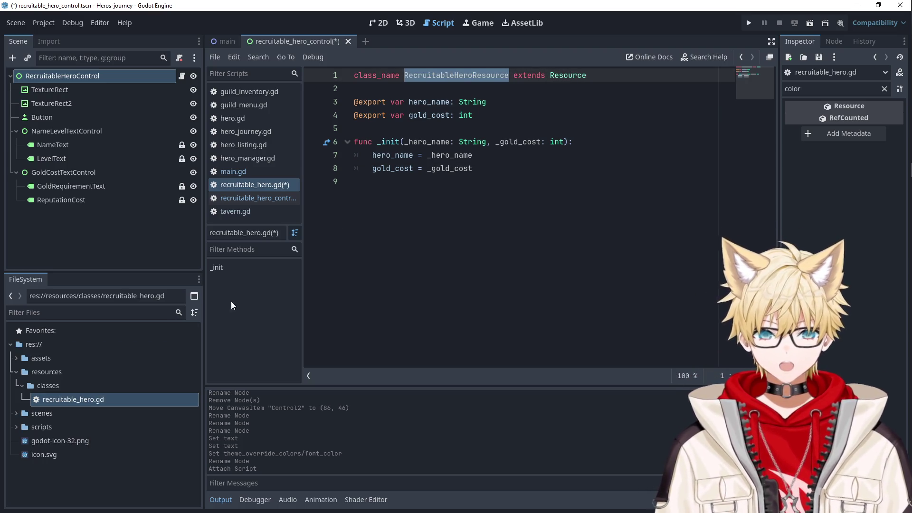
- Rename the file recruitable_hero.gd to recruitable_hero_resource.gd
{"action": "right_click", "coordinate": [94, 402]}
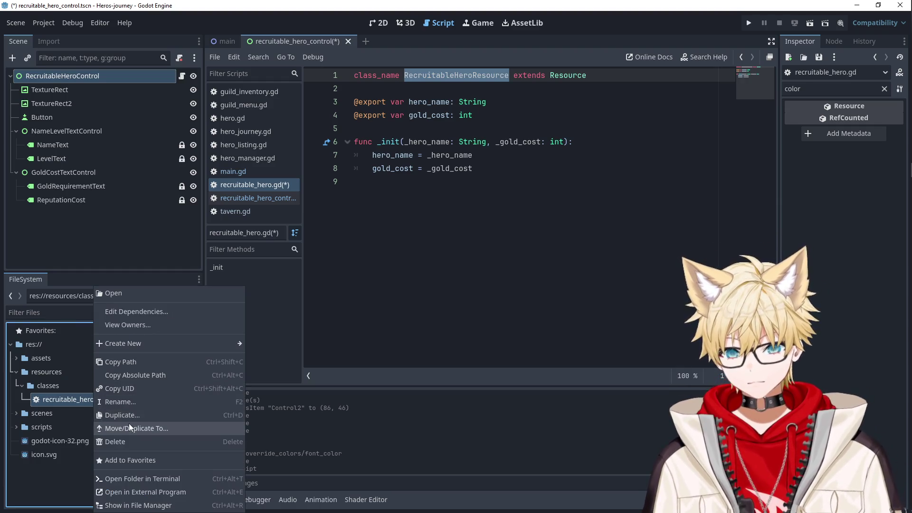
{"action": "left_click", "coordinate": [126, 402]}
{"action": "key", "text": "Right"}
{"action": "type", "text": "_resource"}
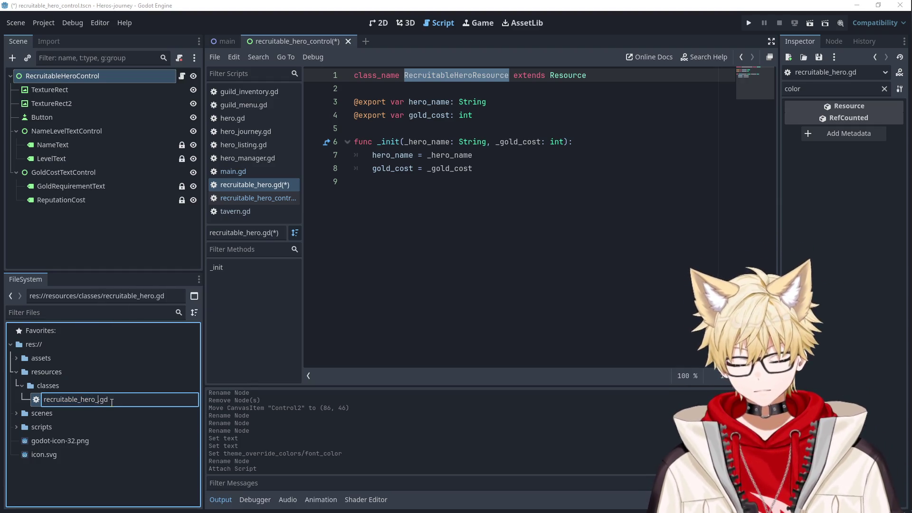
{"action": "key", "text": "Return"}
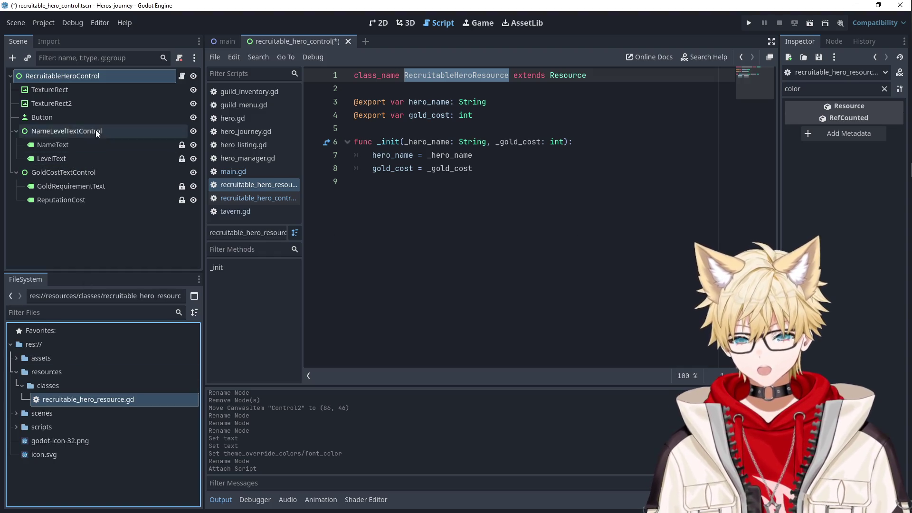
- Open the Tavern node's script and begin replacing RecruitableHero on line 20
{"action": "left_click", "coordinate": [212, 41]}
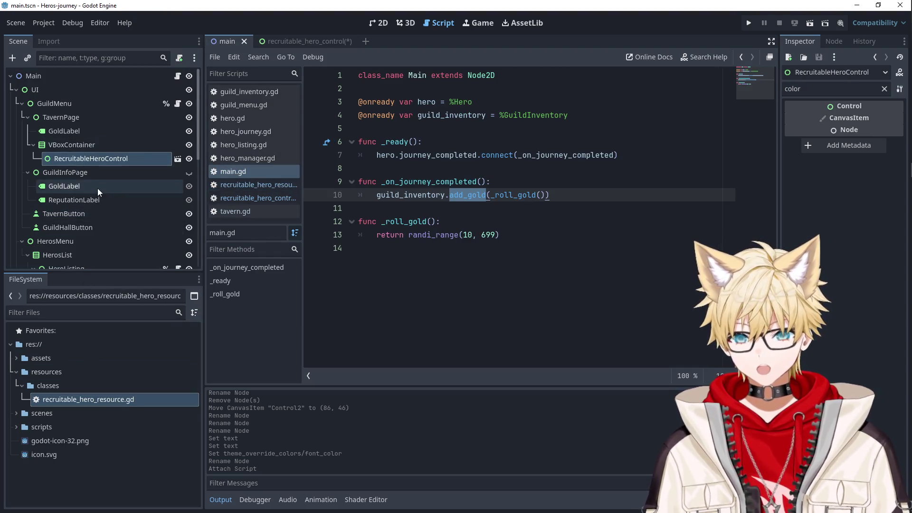
{"action": "scroll", "coordinate": [97, 190], "scroll_direction": "down", "scroll_amount": 5}
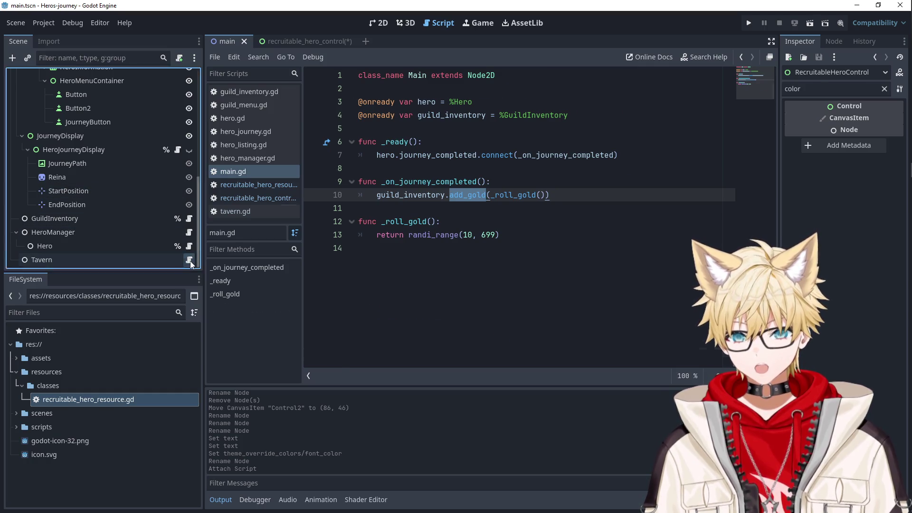
{"action": "left_click", "coordinate": [189, 260]}
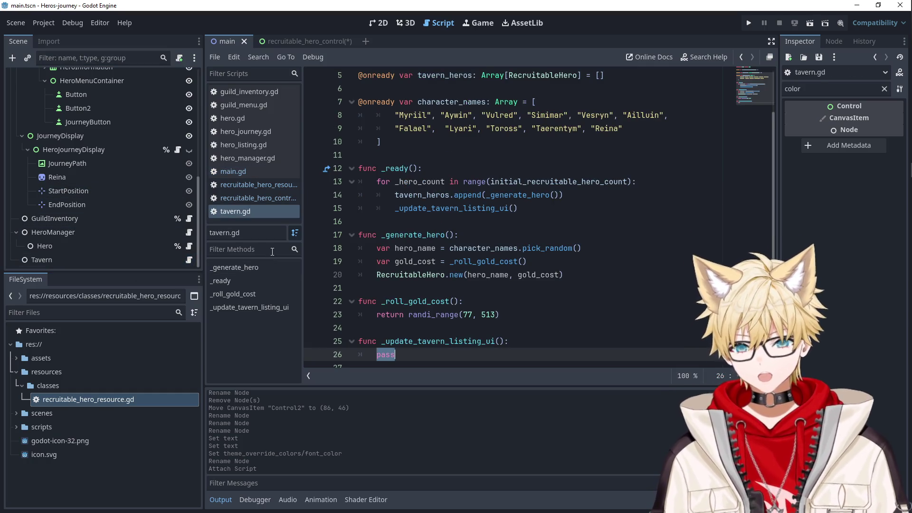
{"action": "scroll", "coordinate": [485, 116], "scroll_direction": "up", "scroll_amount": 2}
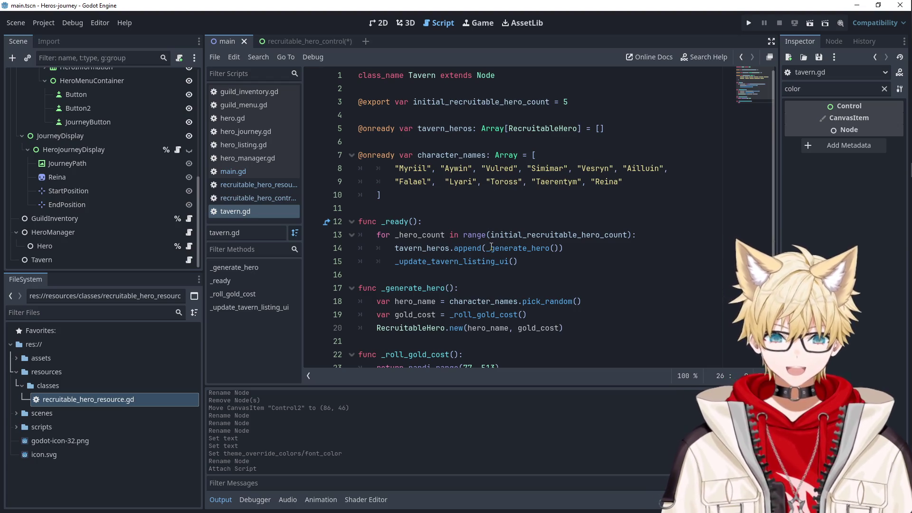
{"action": "scroll", "coordinate": [491, 246], "scroll_direction": "down", "scroll_amount": 3}
{"action": "double_click", "coordinate": [444, 262]}
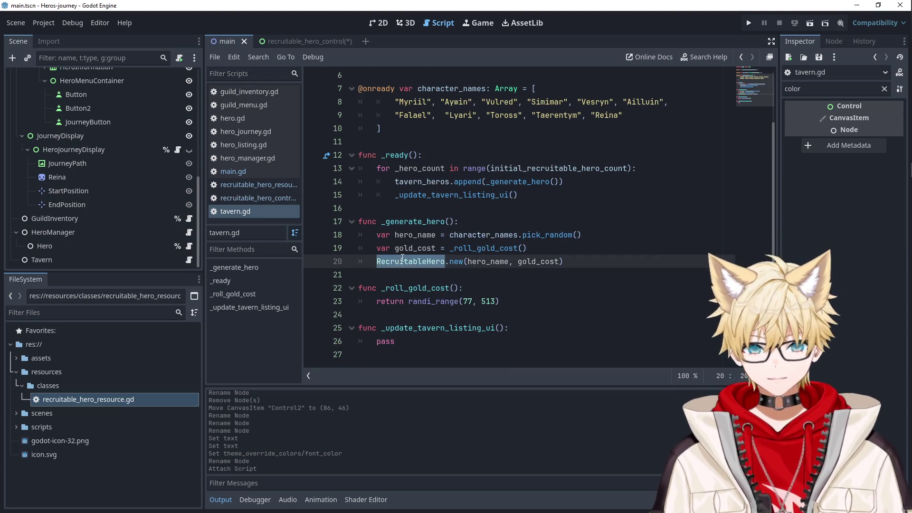
{"action": "type", "text": "Recruitable"}
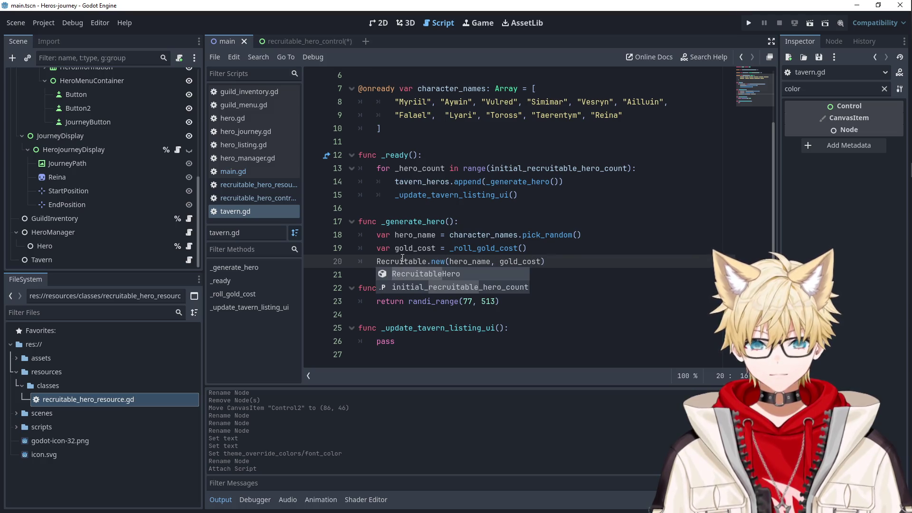
- Complete RecruitableHeroResource on line 20 of tavern.gd and save the script
{"action": "double_click", "coordinate": [107, 399]}
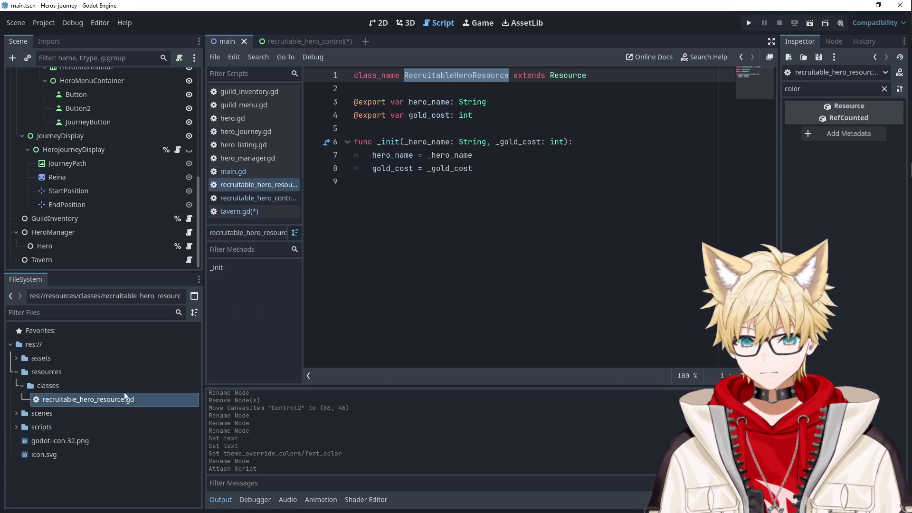
{"action": "key", "text": "ctrl+s"}
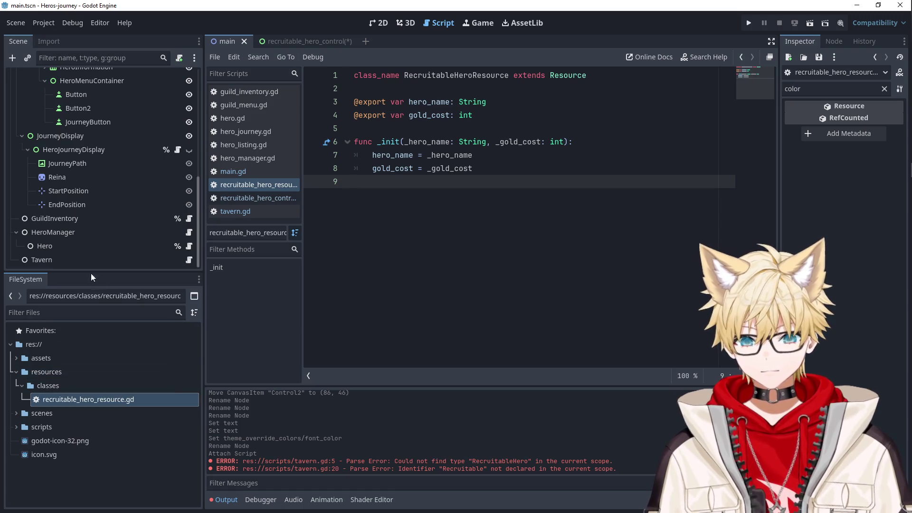
{"action": "left_click", "coordinate": [189, 260]}
{"action": "left_click", "coordinate": [431, 264]}
{"action": "left_click", "coordinate": [428, 263]}
{"action": "type", "text": "Hero"}
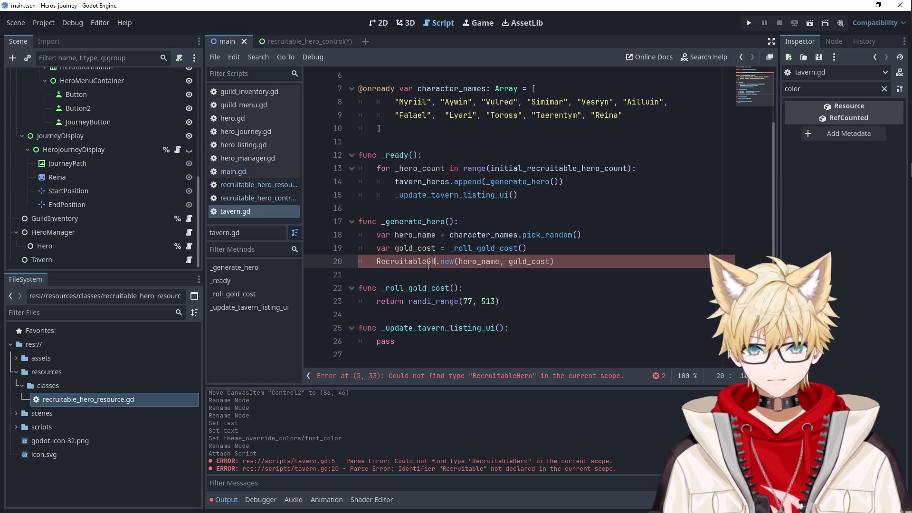
{"action": "key", "text": "BackSpace"}
{"action": "key", "text": "BackSpace"}
{"action": "key", "text": "BackSpace"}
{"action": "type", "text": "He"}
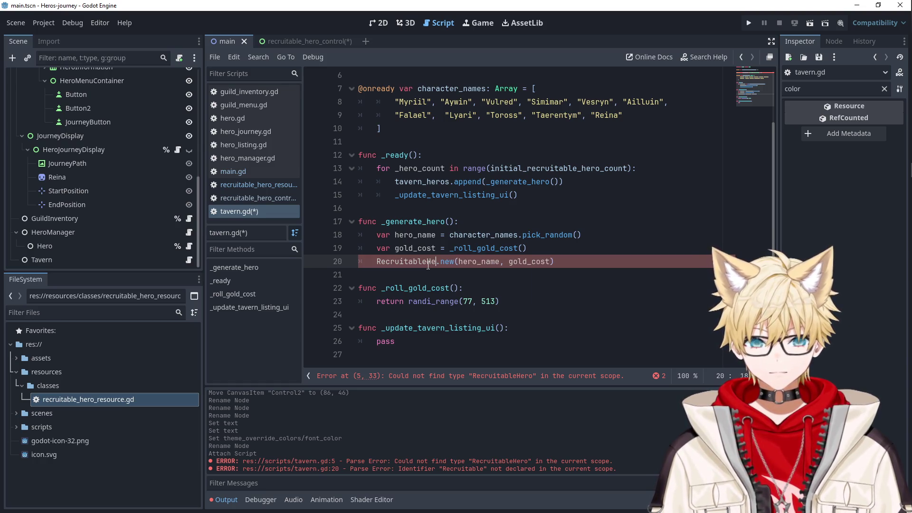
{"action": "type", "text": "ro"}
{"action": "key", "text": "Down"}
{"action": "key", "text": "Return"}
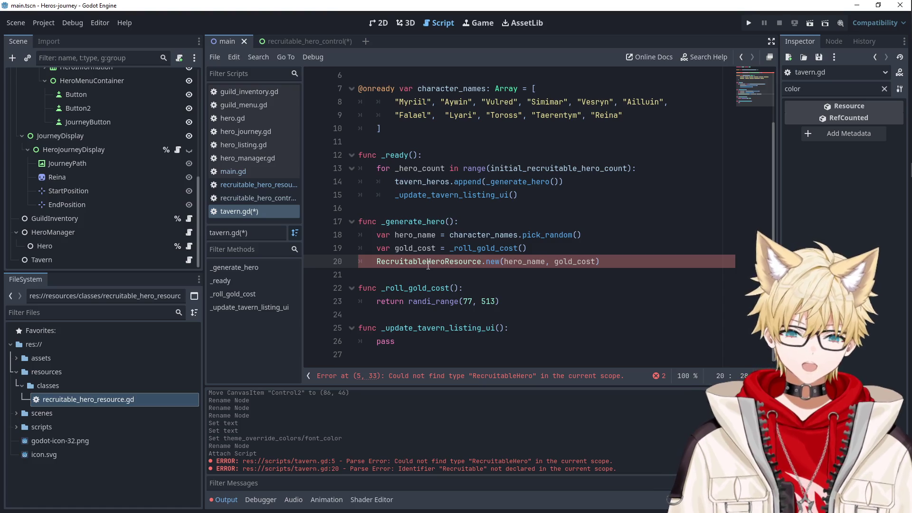
{"action": "left_click", "coordinate": [517, 195]}
{"action": "key", "text": "ctrl+s"}
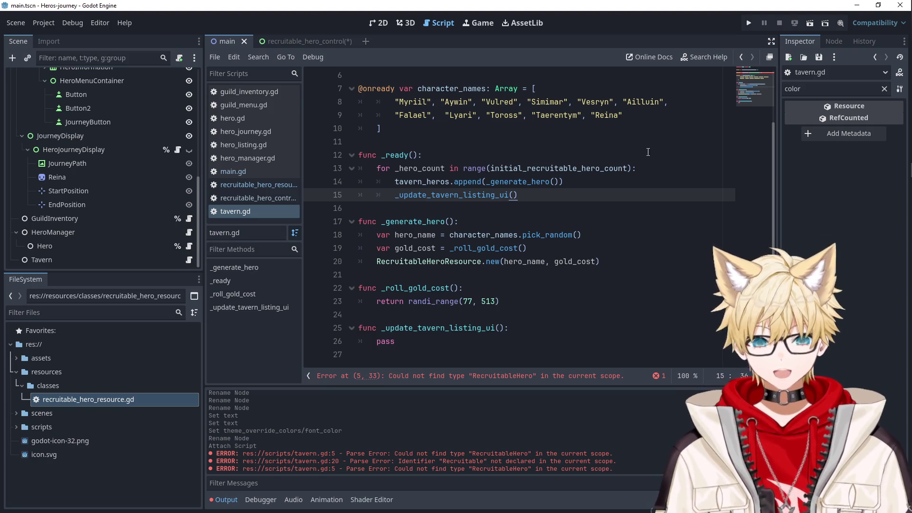
{"action": "left_click", "coordinate": [291, 41]}
- Save the script and add an empty func _set_name() with a pass body
{"action": "left_click", "coordinate": [437, 186]}
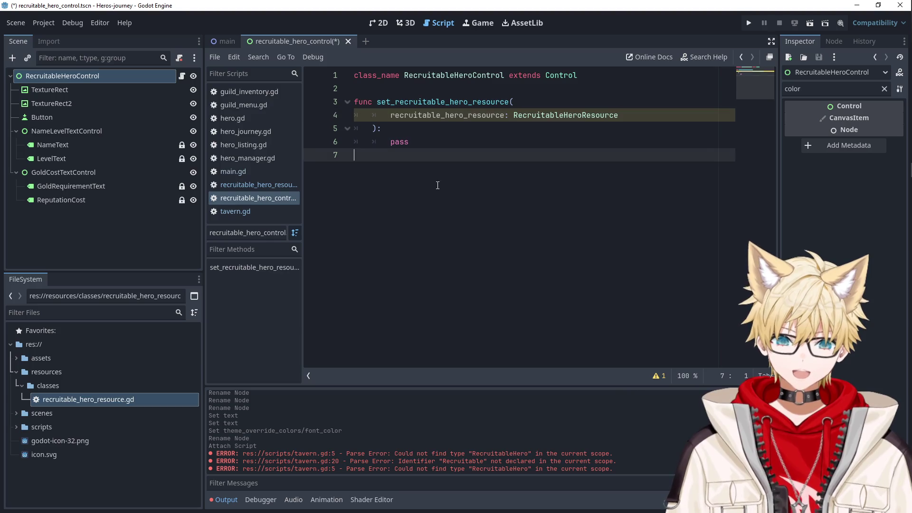
{"action": "key", "text": "ctrl+s"}
{"action": "double_click", "coordinate": [451, 115]}
{"action": "double_click", "coordinate": [399, 143]}
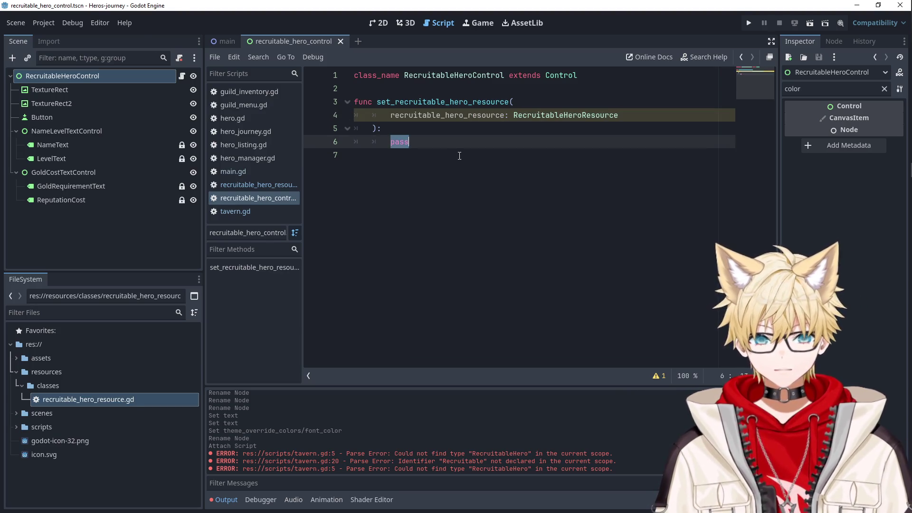
{"action": "left_click", "coordinate": [450, 163]}
{"action": "key", "text": "Return"}
{"action": "type", "text": "func _set_name("}
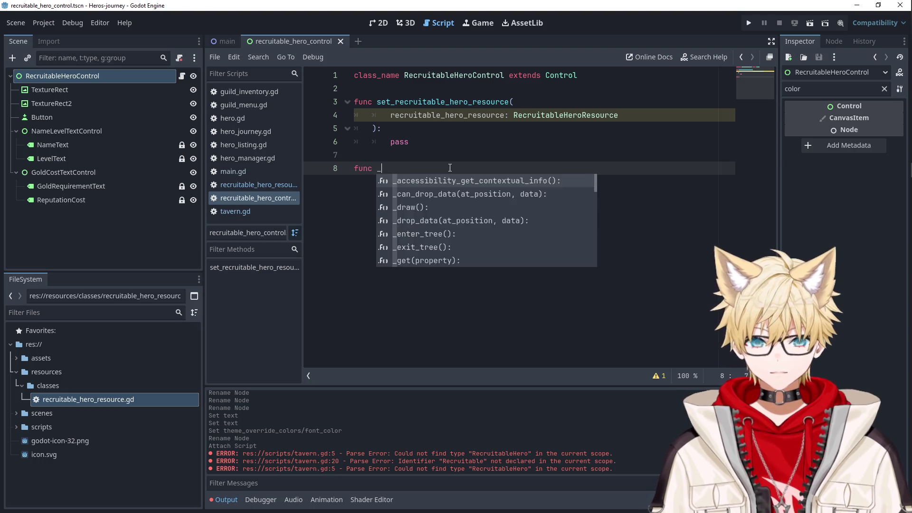
{"action": "type", "text": "):"}
{"action": "key", "text": "Return"}
{"action": "type", "text": "pass"}
{"action": "key", "text": "Return"}
{"action": "key", "text": "BackSpace"}
- Add an empty func _set_gold_cost() with a pass body
{"action": "key", "text": "Return"}
{"action": "type", "text": "func _set_gold_cost():"}
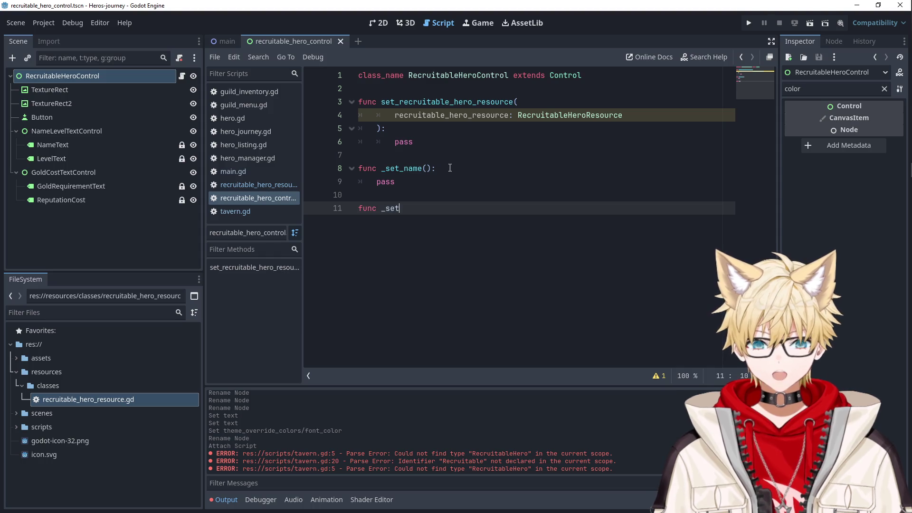
{"action": "key", "text": "Return"}
{"action": "type", "text": "opa"}
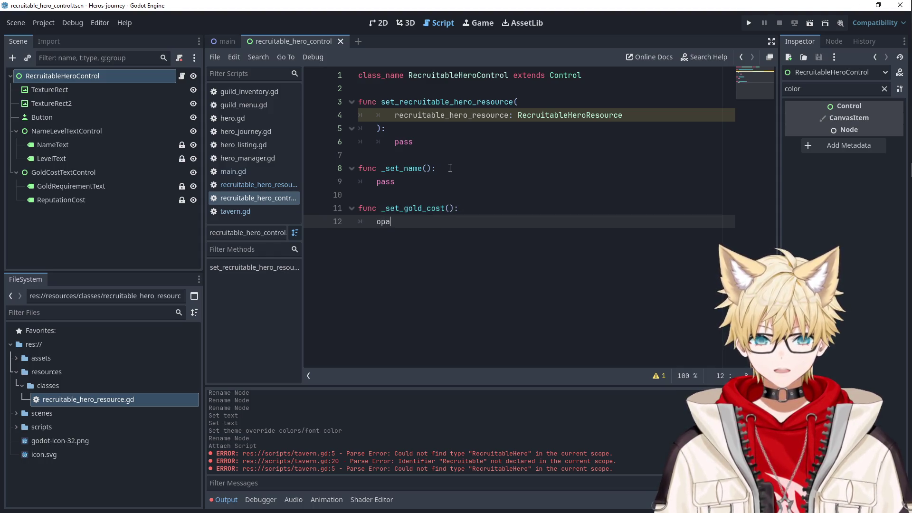
{"action": "key", "text": "BackSpace"}
{"action": "key", "text": "BackSpace"}
{"action": "key", "text": "BackSpace"}
{"action": "type", "text": "pass"}
{"action": "left_click", "coordinate": [454, 167]}
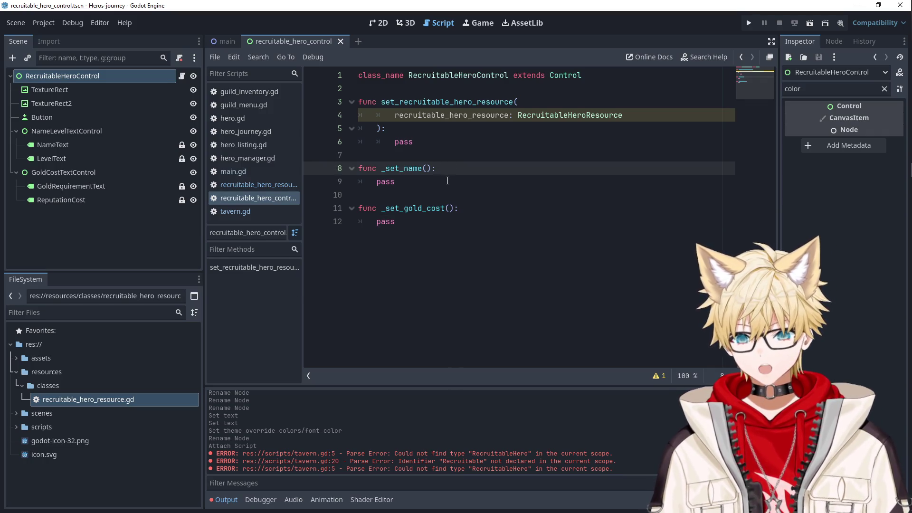
{"action": "left_click", "coordinate": [423, 186]}
{"action": "left_click", "coordinate": [406, 128]}
{"action": "mouse_move", "coordinate": [79, 144]}
{"action": "left_mouse_down"}
{"action": "mouse_move", "coordinate": [404, 98]}
{"action": "mouse_move", "coordinate": [404, 89]}
{"action": "left_mouse_up"}
{"action": "left_click", "coordinate": [589, 75]}
{"action": "key", "text": "Return"}
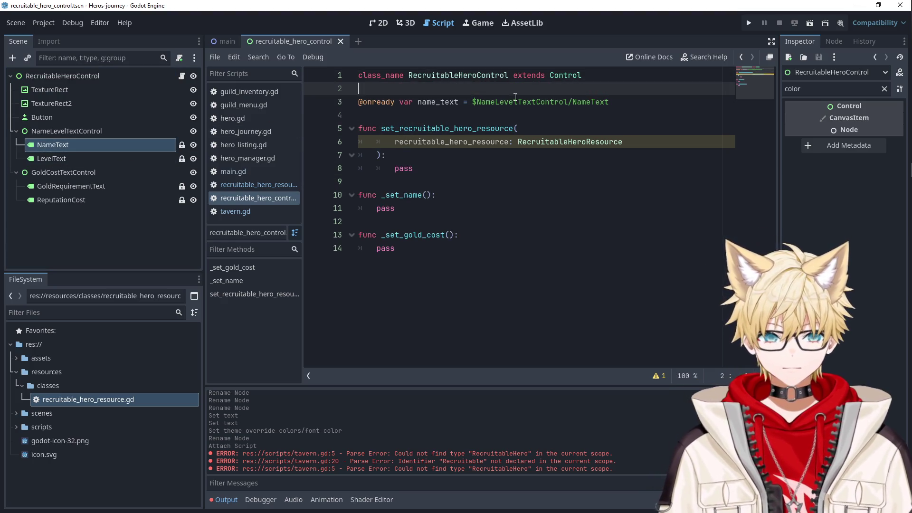
{"action": "double_click", "coordinate": [437, 102]}
{"action": "key", "text": "ctrl+c"}
{"action": "double_click", "coordinate": [386, 208]}
{"action": "key", "text": "ctrl+v"}
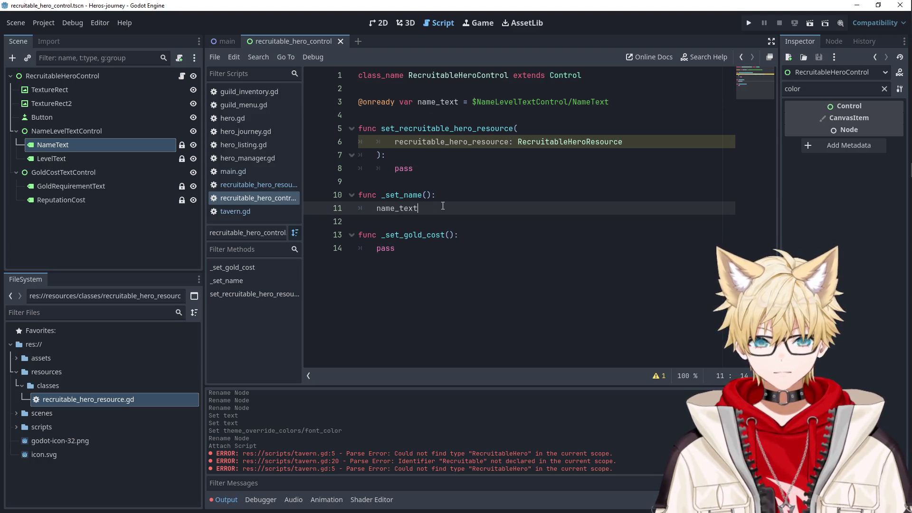
{"action": "type", "text": ".text ="}
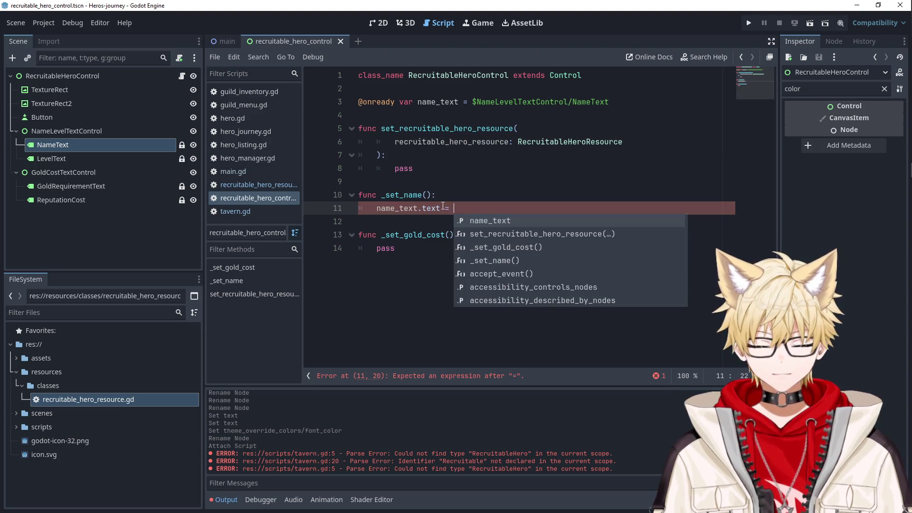
- Give _set_name a _hero_name parameter and assign it to name_text.text
{"action": "left_click", "coordinate": [428, 198]}
{"action": "type", "text": "_nam"}
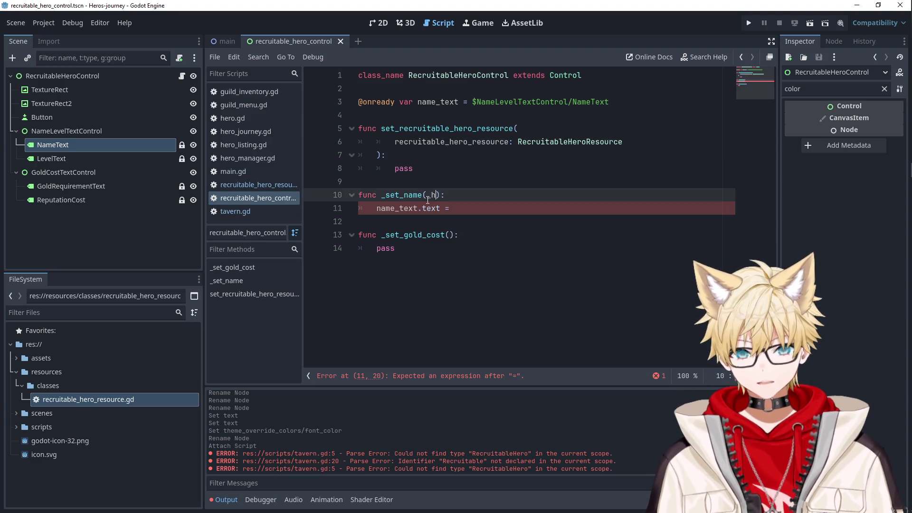
{"action": "type", "text": "e(_hero_name_text"}
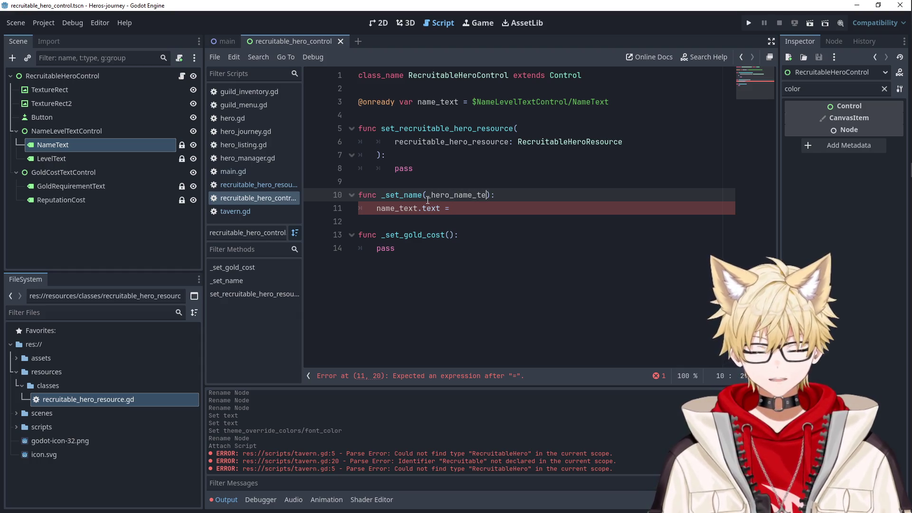
{"action": "double_click", "coordinate": [461, 196]}
{"action": "key", "text": "ctrl+c"}
{"action": "left_click", "coordinate": [459, 209]}
{"action": "key", "text": "ctrl+v"}
{"action": "double_click", "coordinate": [460, 196]}
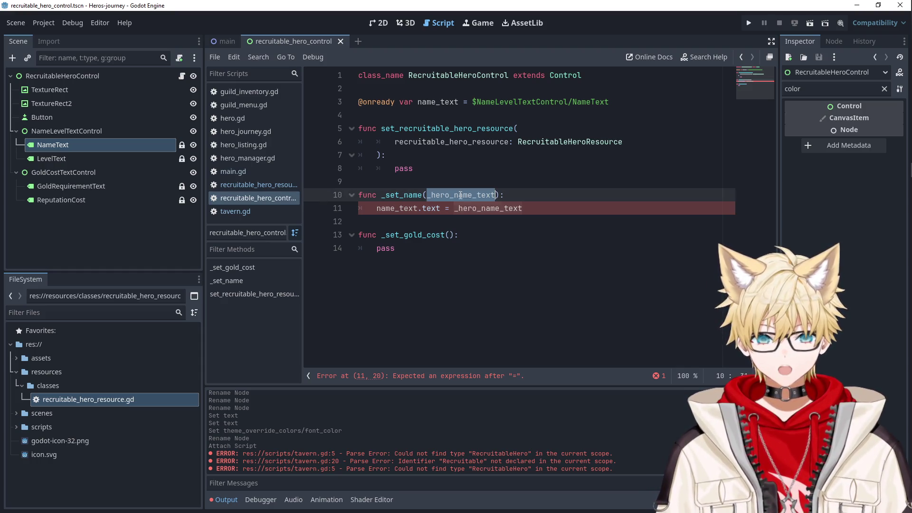
{"action": "type", "text": "_hero_name"}
{"action": "double_click", "coordinate": [460, 196]}
{"action": "key", "text": "ctrl+c"}
{"action": "double_click", "coordinate": [476, 209]}
{"action": "key", "text": "ctrl+v"}
- Add a gold_cost parameter to _set_gold_cost and rename _hero_name to hero_name
{"action": "left_click", "coordinate": [501, 222]}
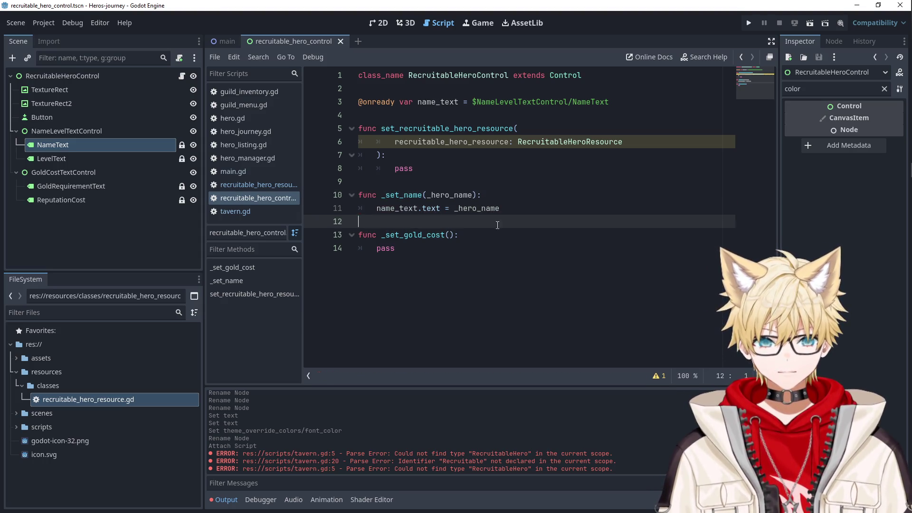
{"action": "left_click", "coordinate": [430, 247]}
{"action": "left_click", "coordinate": [450, 235]}
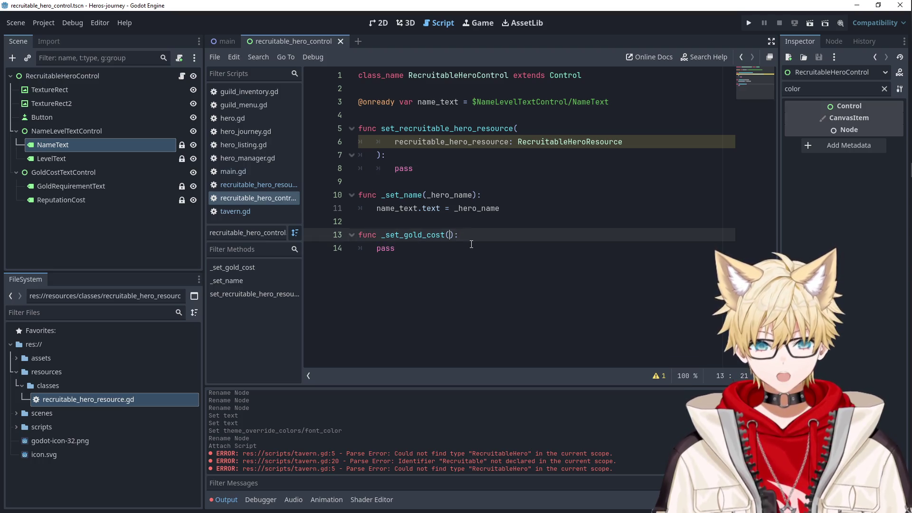
{"action": "type", "text": "gold_cost"}
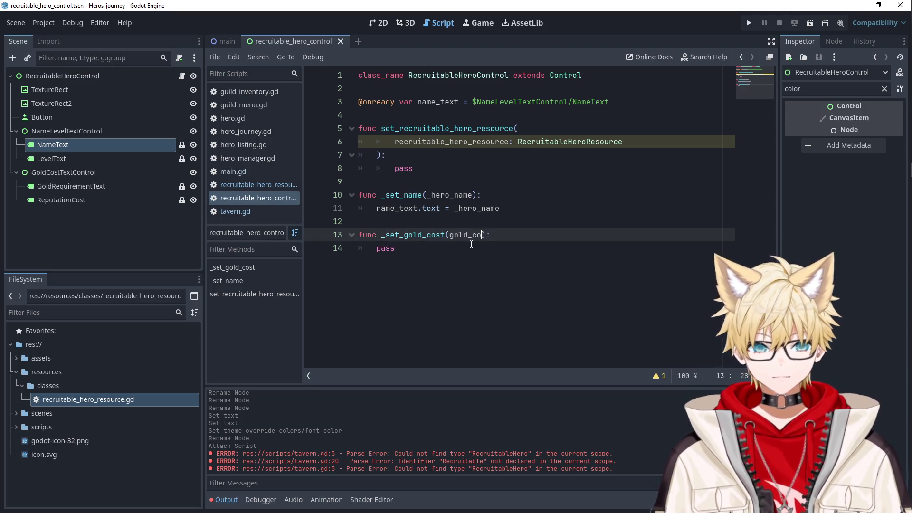
{"action": "left_click", "coordinate": [430, 194]}
{"action": "key", "text": "BackSpace"}
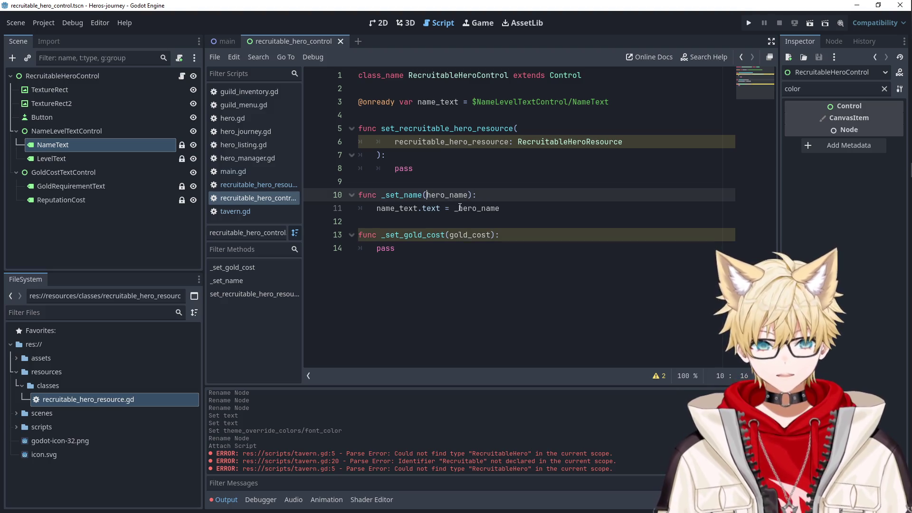
{"action": "left_click", "coordinate": [458, 208]}
{"action": "key", "text": "BackSpace"}
{"action": "double_click", "coordinate": [474, 235]}
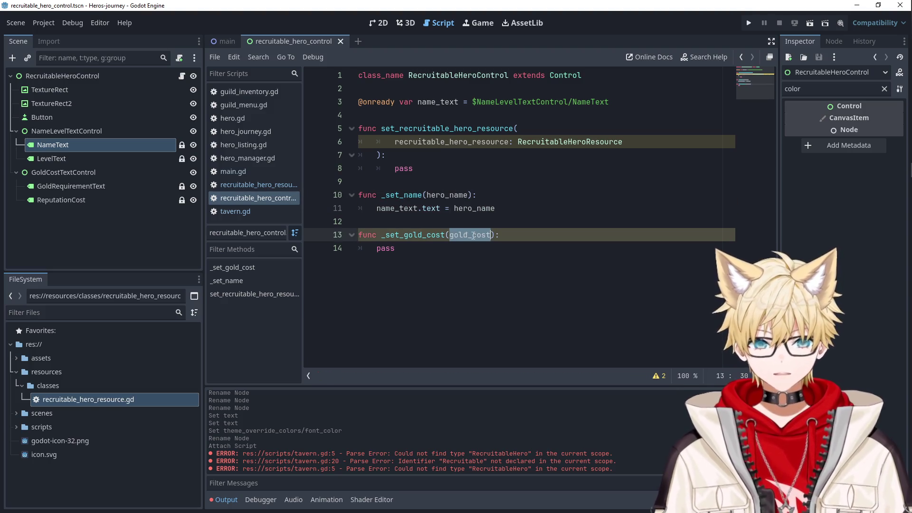
{"action": "left_click_drag", "start_coordinate": [65, 186], "coordinate": [438, 116]}
{"action": "double_click", "coordinate": [438, 116]}
{"action": "key", "text": "ctrl+c"}
{"action": "double_click", "coordinate": [460, 258]}
{"action": "key", "text": "ctrl+v"}
{"action": "type", "text": ".text = gold"}
{"action": "key", "text": "Return"}
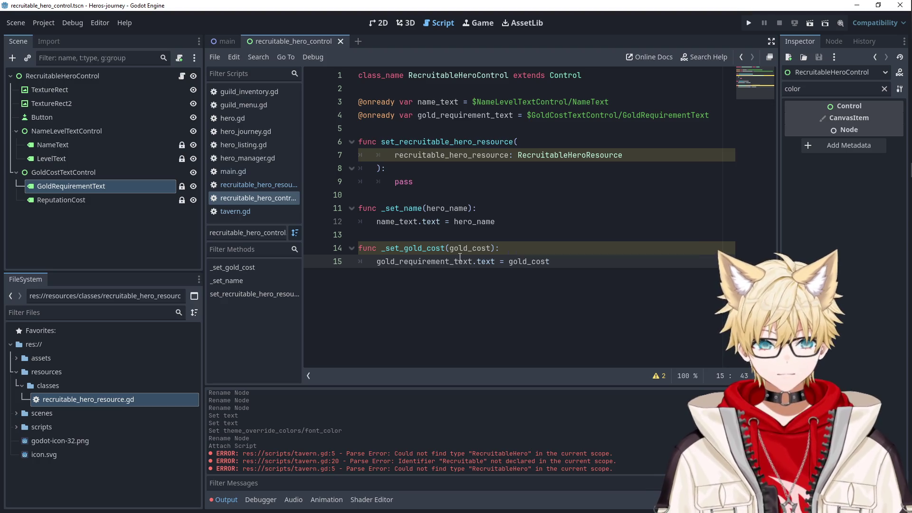
{"action": "left_click", "coordinate": [448, 183]}
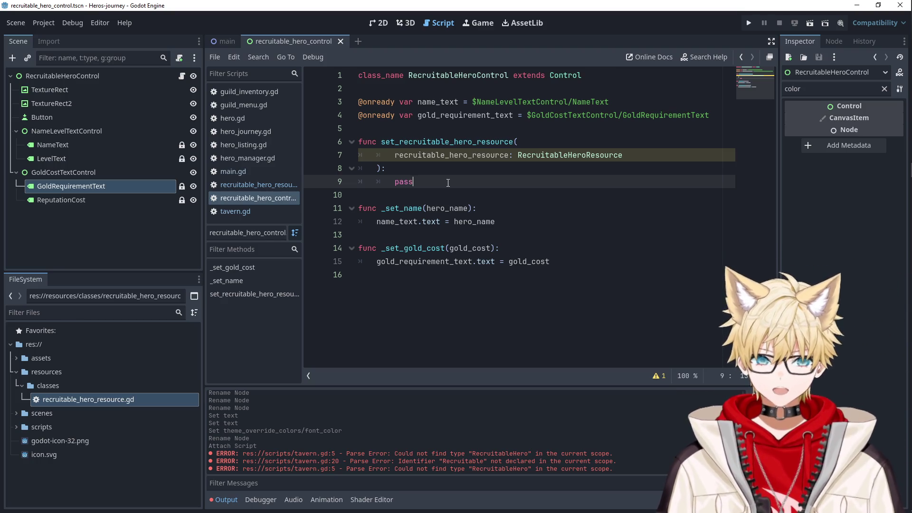
- Replace pass with _set_name(recruitable_hero_resource.hero_name)
{"action": "double_click", "coordinate": [428, 160]}
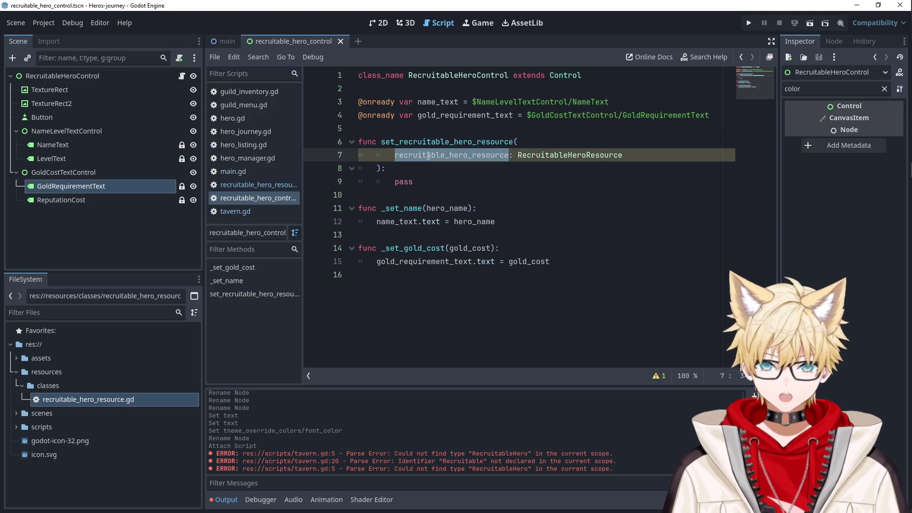
{"action": "double_click", "coordinate": [409, 180]}
{"action": "type", "text": "_set_na"}
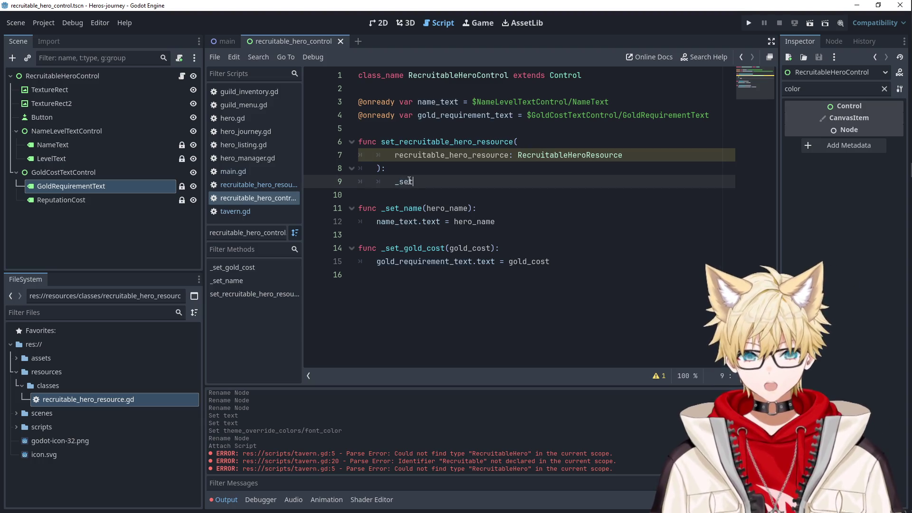
{"action": "key", "text": "Return"}
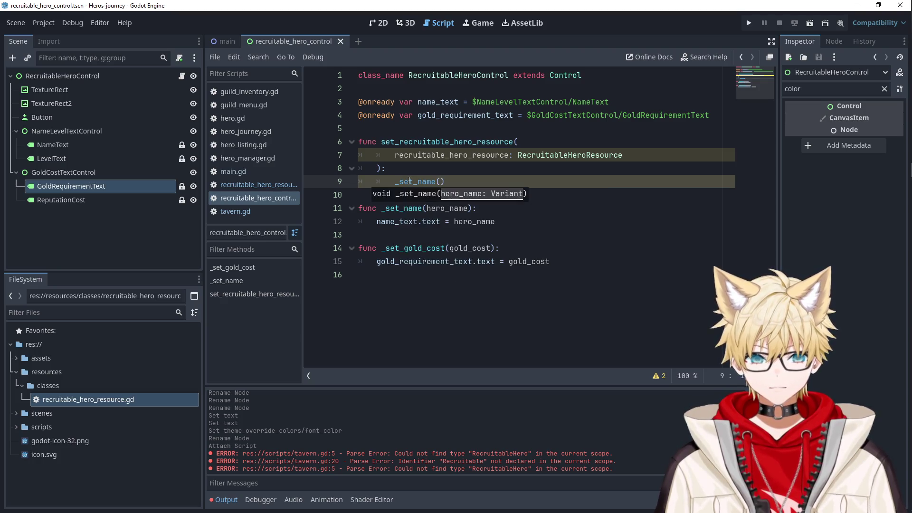
{"action": "type", "text": "rec"}
{"action": "key", "text": "Return"}
{"action": "type", "text": "."}
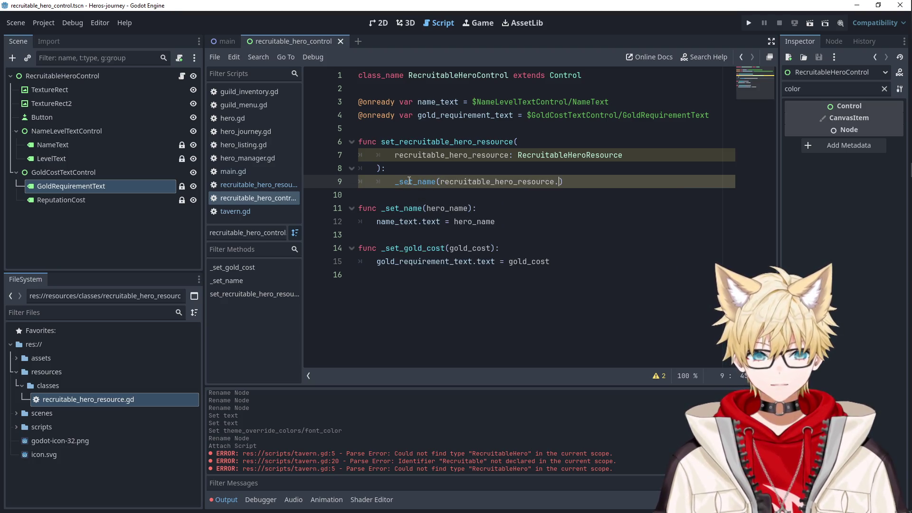
{"action": "key", "text": "Down"}
{"action": "key", "text": "Return"}
{"action": "key", "text": "End"}
{"action": "key", "text": "Return"}
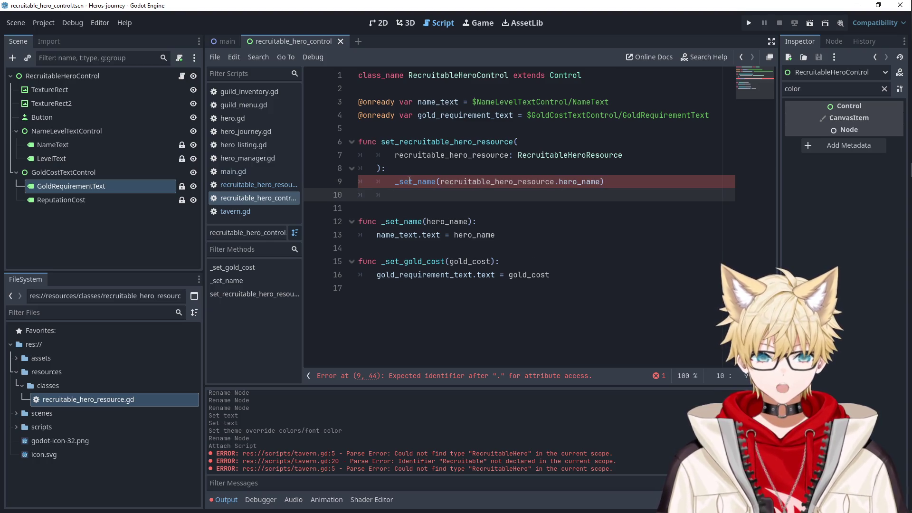
- Add _set_gold_cost(recruitable_hero_resource.gold_cost) on the next line
{"action": "type", "text": "_set"}
{"action": "key", "text": "Return"}
{"action": "type", "text": "re"}
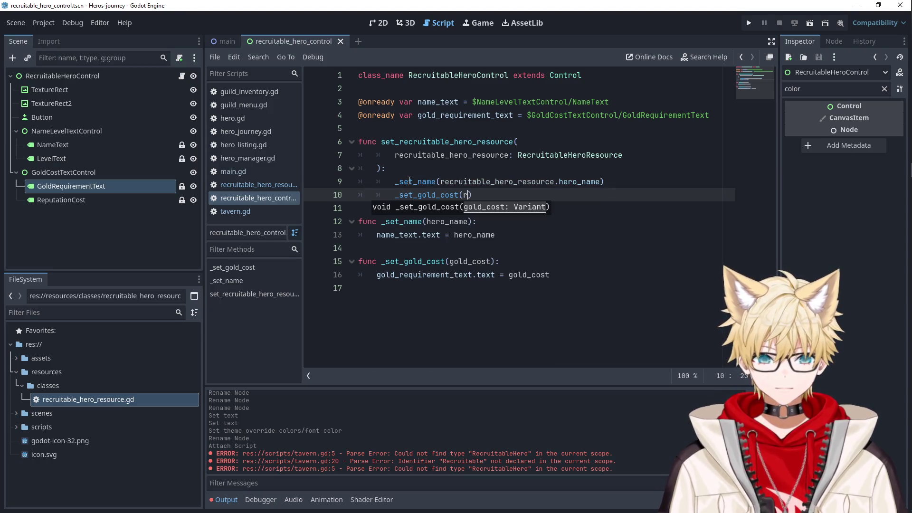
{"action": "key", "text": "Return"}
{"action": "type", "text": ".g"}
{"action": "key", "text": "Return"}
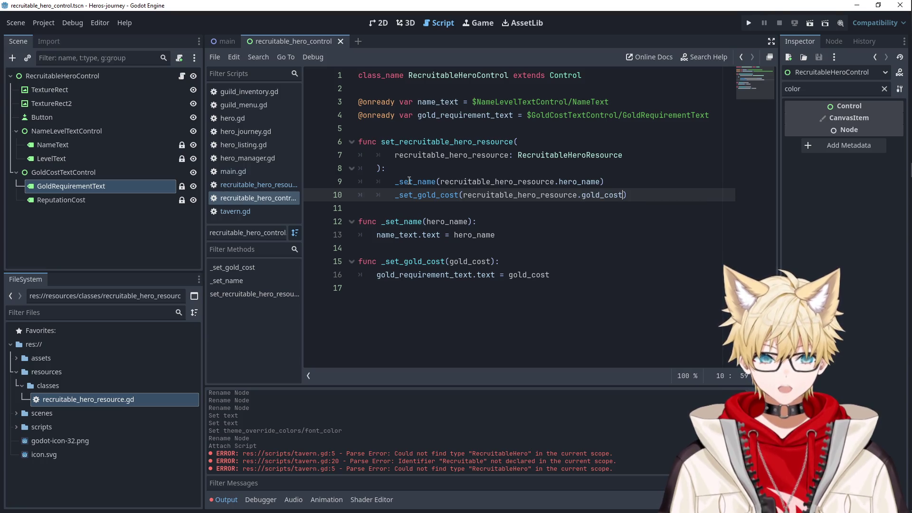
{"action": "left_click", "coordinate": [523, 213]}
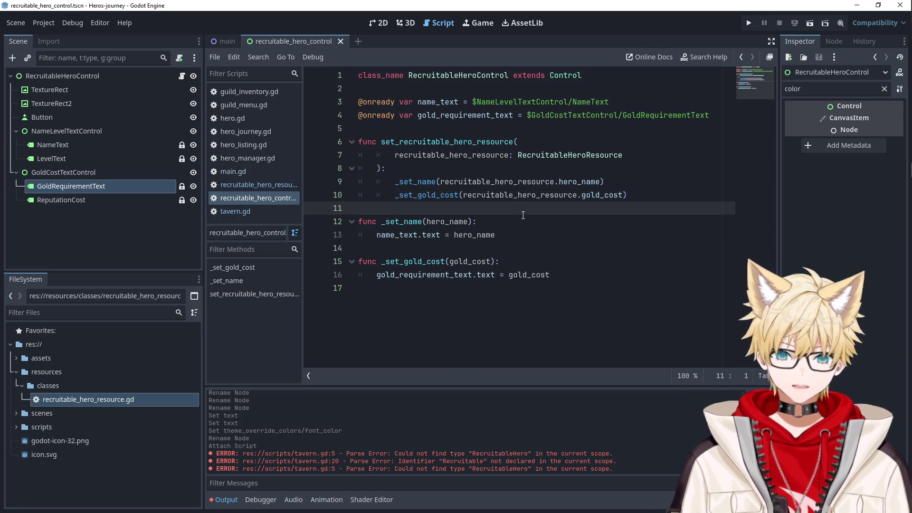
{"action": "left_click", "coordinate": [221, 44]}
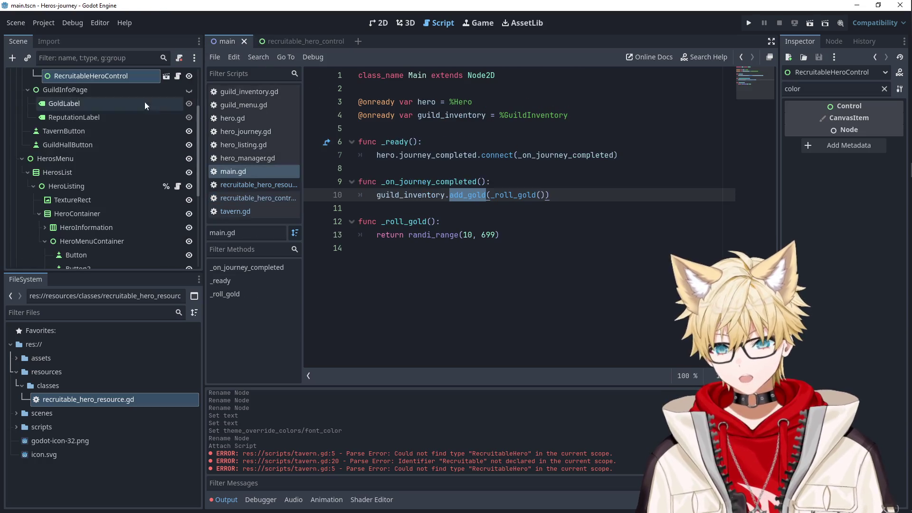
- Delete the RecruitableHeroControl node from the main scene
{"action": "left_click", "coordinate": [95, 158]}
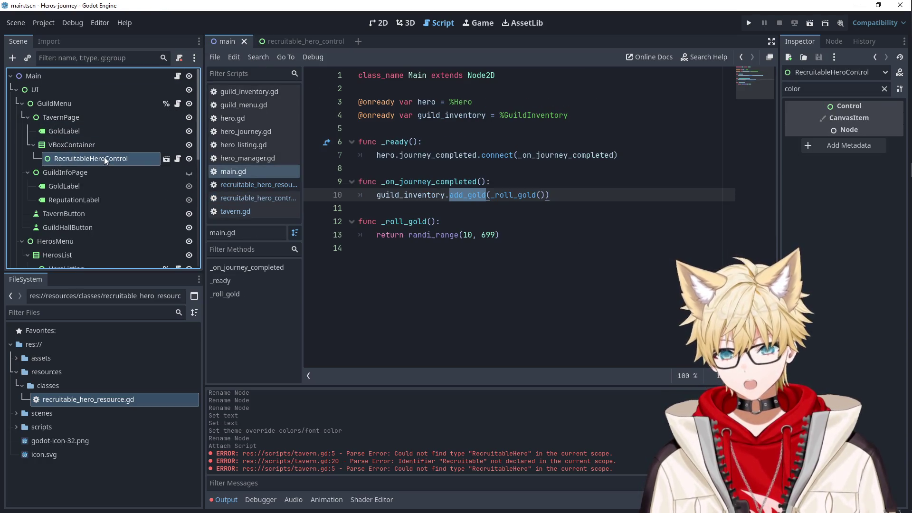
{"action": "key", "text": "Delete"}
{"action": "key", "text": "Return"}
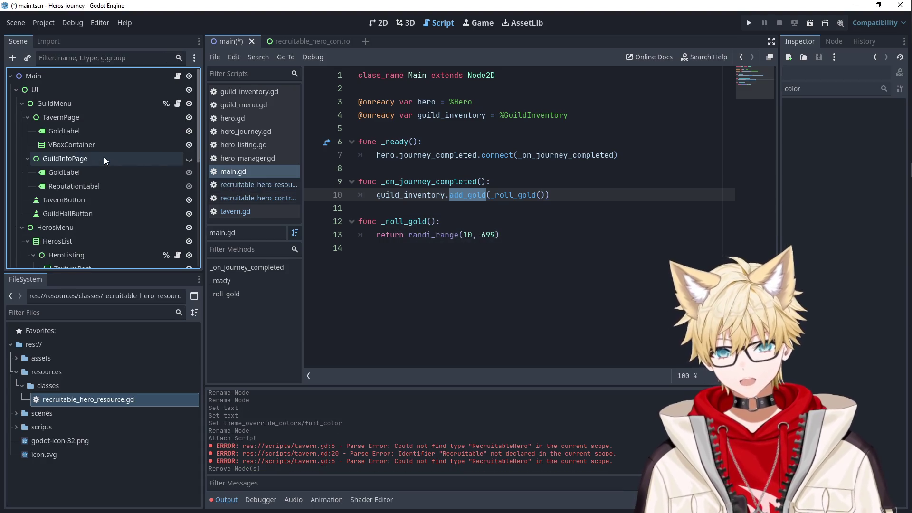
- Rename the TavernPage node to TavernPageControl
{"action": "right_click", "coordinate": [106, 147]}
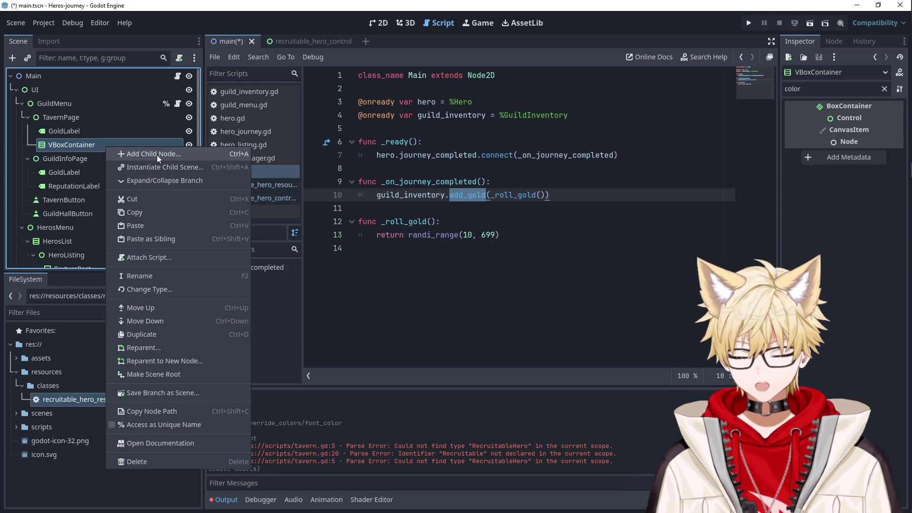
{"action": "left_click", "coordinate": [75, 115]}
{"action": "right_click", "coordinate": [80, 121]}
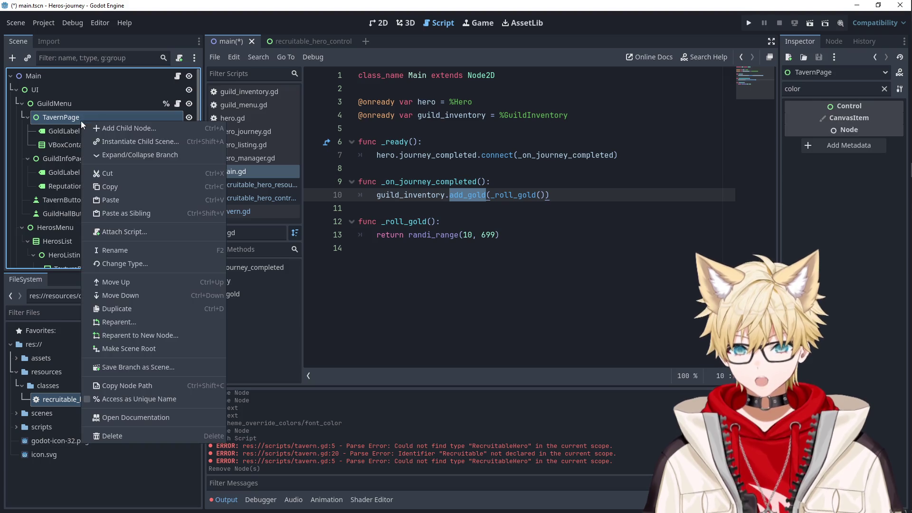
{"action": "left_click", "coordinate": [131, 229]}
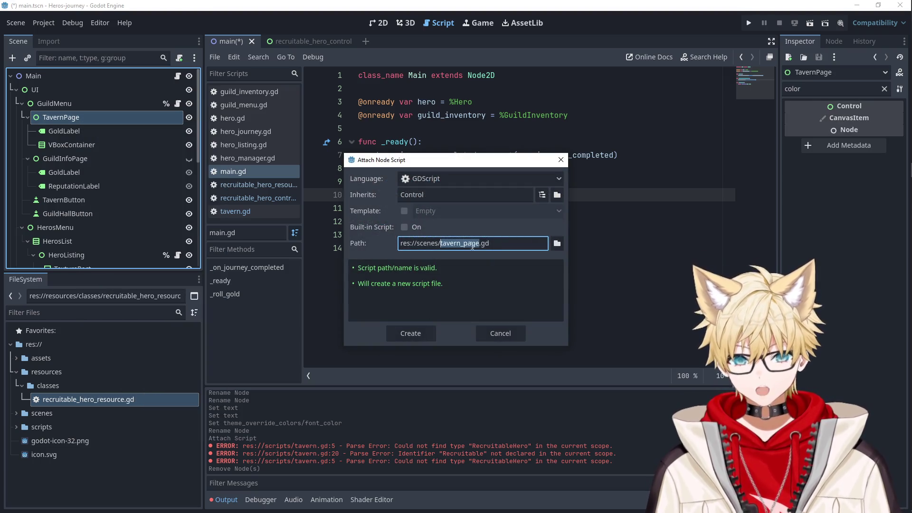
{"action": "left_click", "coordinate": [513, 333]}
{"action": "double_click", "coordinate": [96, 116]}
{"action": "type", "text": "Control"}
{"action": "key", "text": "Return"}
- Attach a new tavern_page_control.gd script saved in res://scripts, starting with class_name TavernPageControl
{"action": "right_click", "coordinate": [95, 115]}
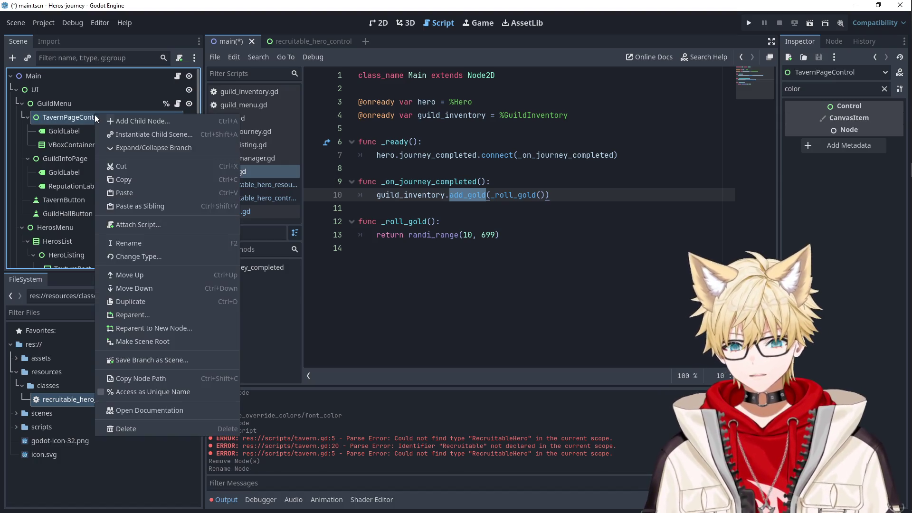
{"action": "left_click", "coordinate": [134, 225]}
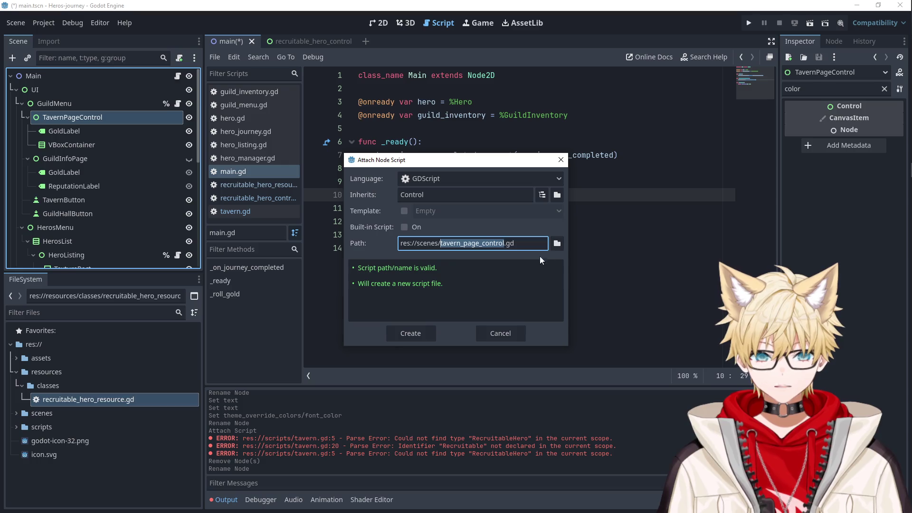
{"action": "left_click", "coordinate": [557, 244]}
{"action": "left_click", "coordinate": [246, 102]}
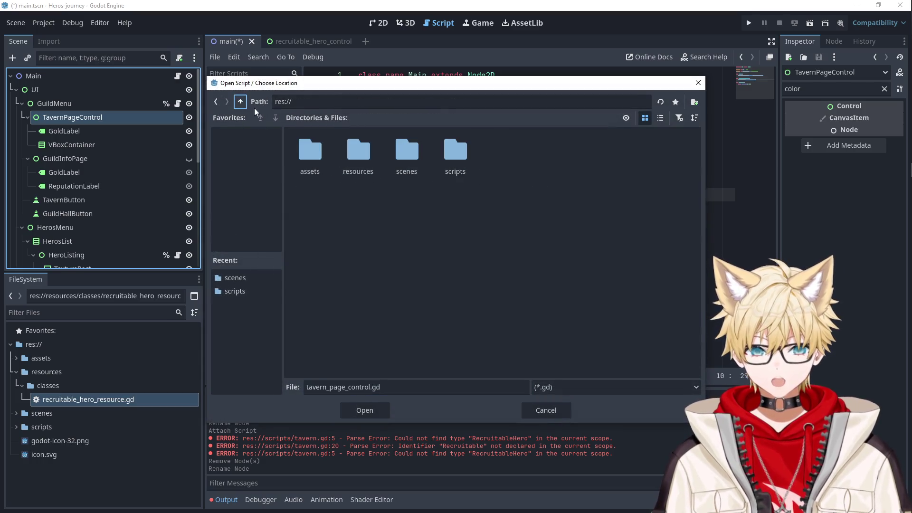
{"action": "double_click", "coordinate": [455, 153]}
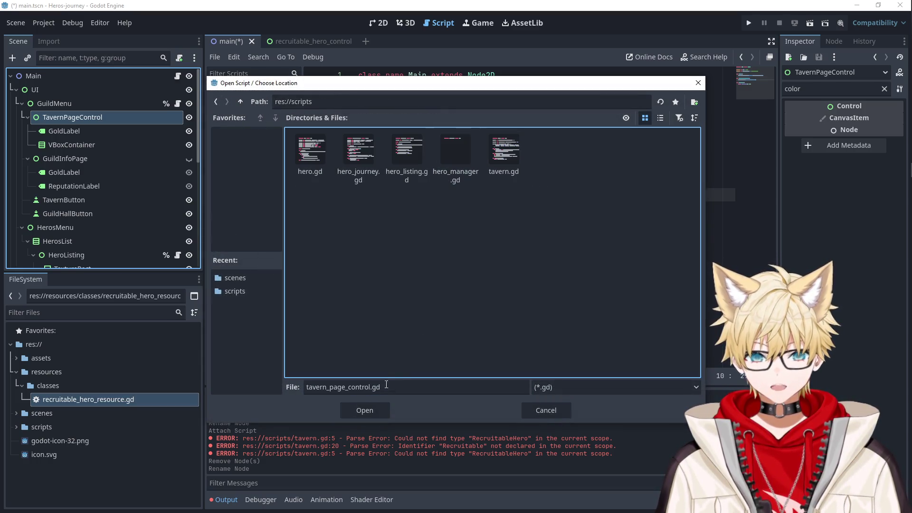
{"action": "left_click", "coordinate": [364, 411]}
{"action": "left_click", "coordinate": [496, 331]}
{"action": "type", "text": "class_name "}
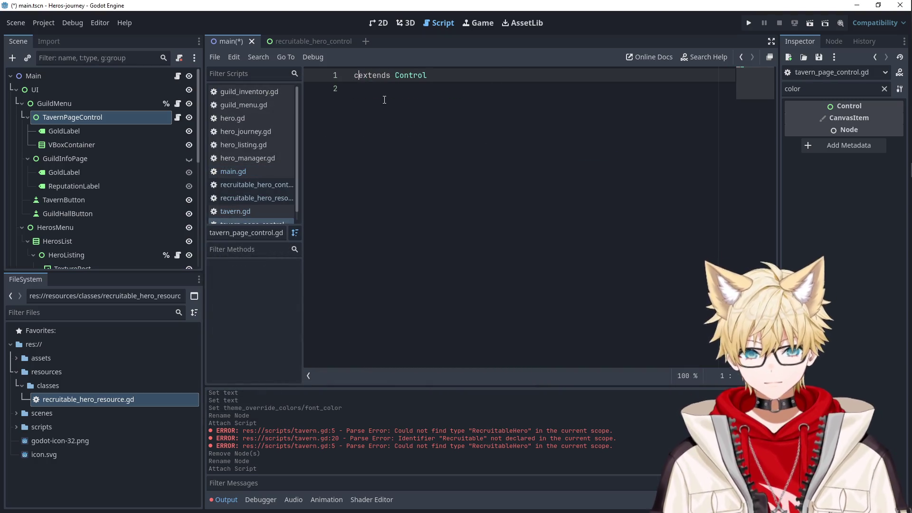
{"action": "type", "text": "TavernPageControl"}
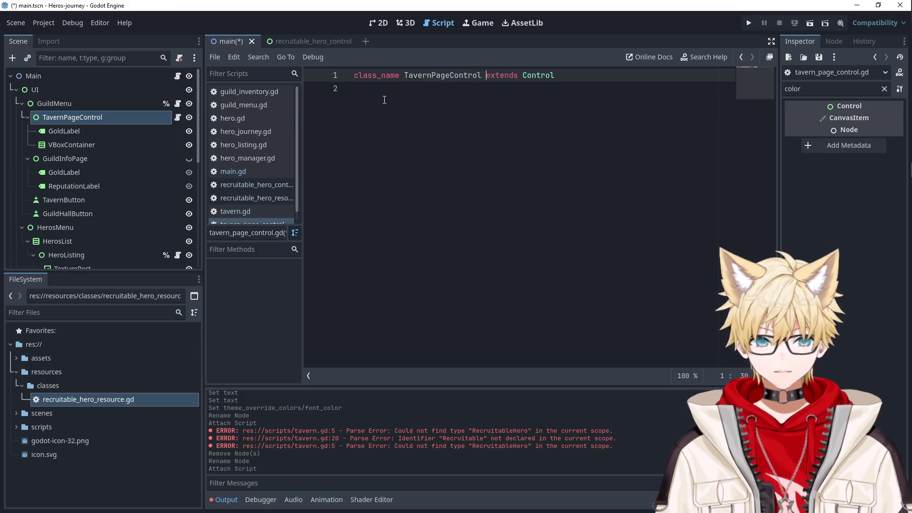
- Add a new line after the class_name TavernPageControl declaration
{"action": "key", "text": "End"}
{"action": "mouse_move", "coordinate": [546, 80]}
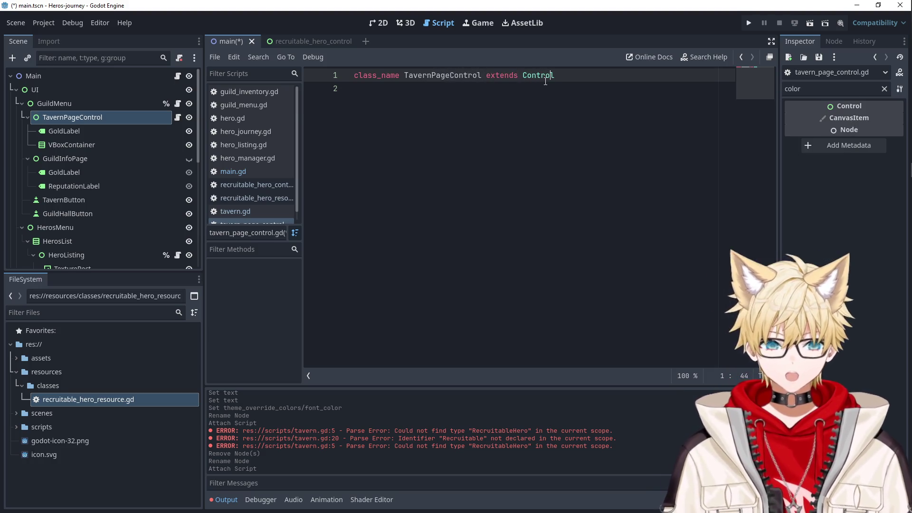
{"action": "key", "text": "Return"}
{"action": "key", "text": "Down"}
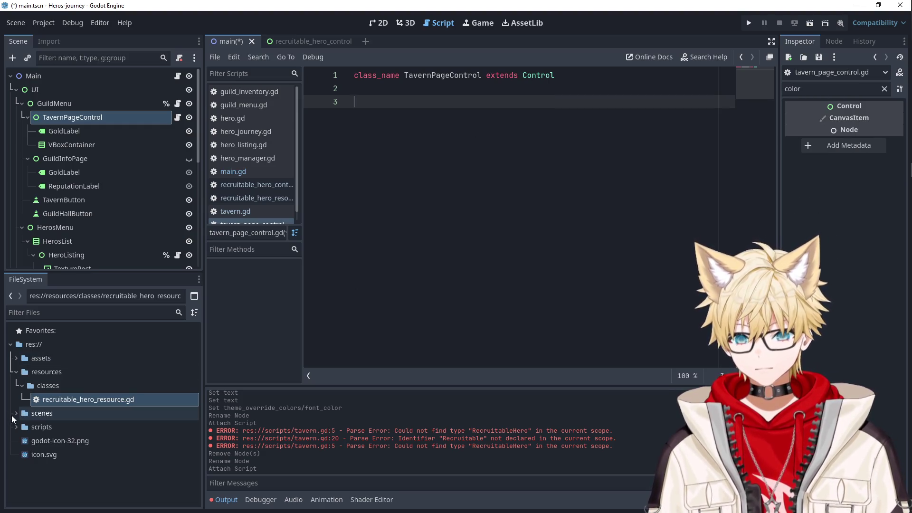
- Add a RecruitableHeroControl constant preloading recruitable_hero_control.gd on line 3
{"action": "left_click", "coordinate": [13, 415]}
{"action": "scroll", "coordinate": [53, 429], "scroll_direction": "down", "scroll_amount": 2}
{"action": "mouse_move", "coordinate": [64, 440]}
{"action": "left_mouse_down"}
{"action": "mouse_move", "coordinate": [332, 135]}
{"action": "mouse_move", "coordinate": [363, 110]}
{"action": "mouse_move", "coordinate": [382, 112]}
{"action": "left_mouse_up"}
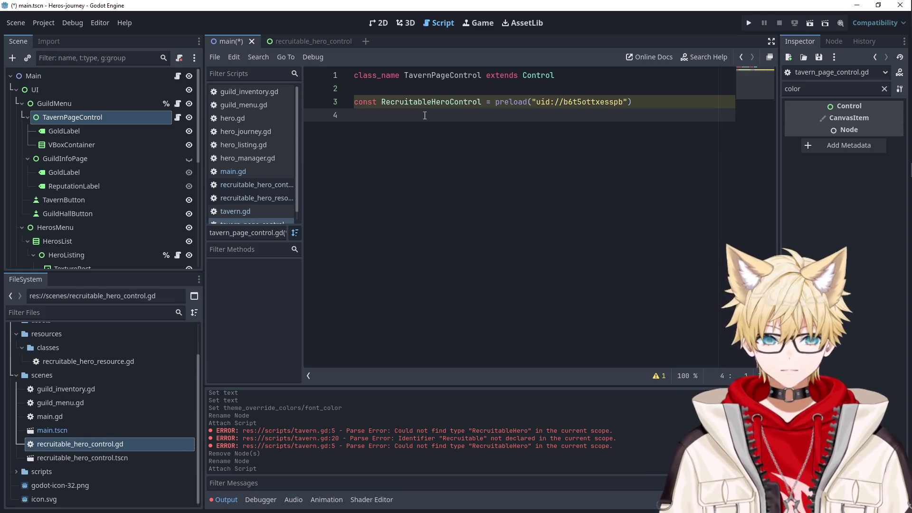
{"action": "mouse_move", "coordinate": [583, 106]}
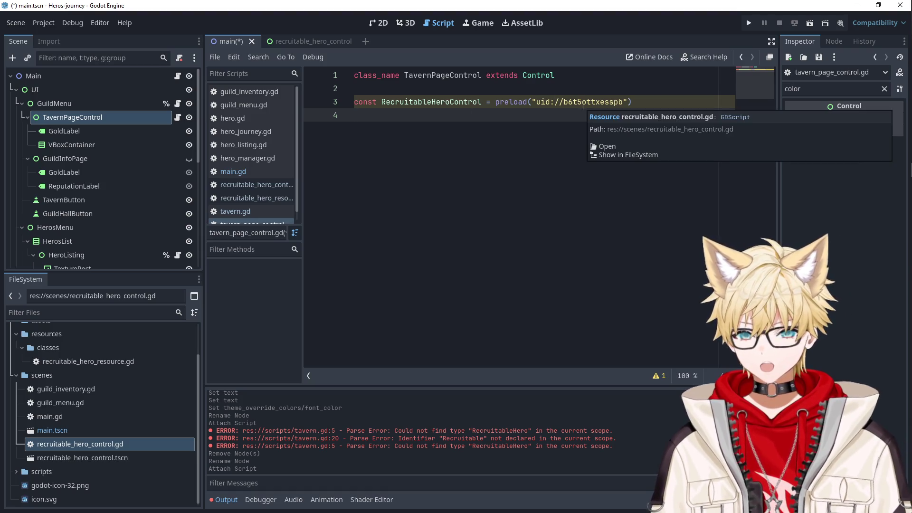
{"action": "double_click", "coordinate": [583, 102]}
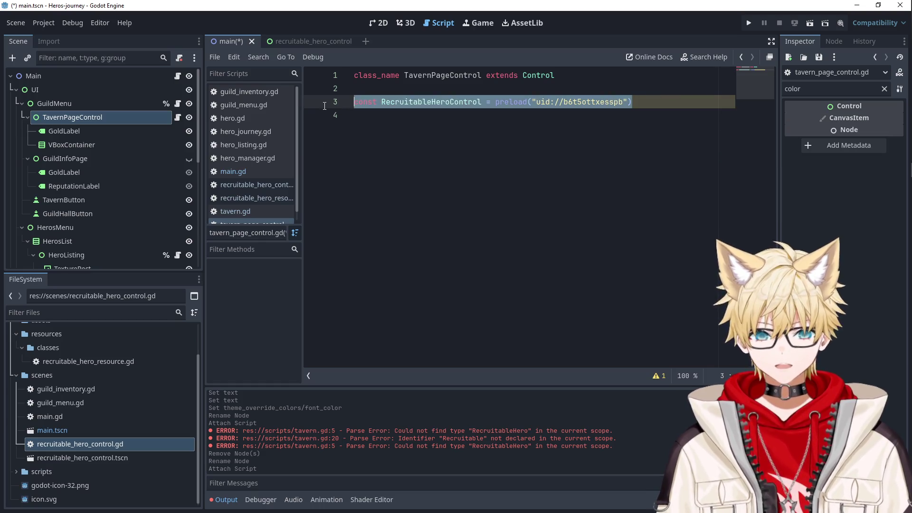
{"action": "double_click", "coordinate": [427, 102]}
{"action": "left_click", "coordinate": [440, 128]}
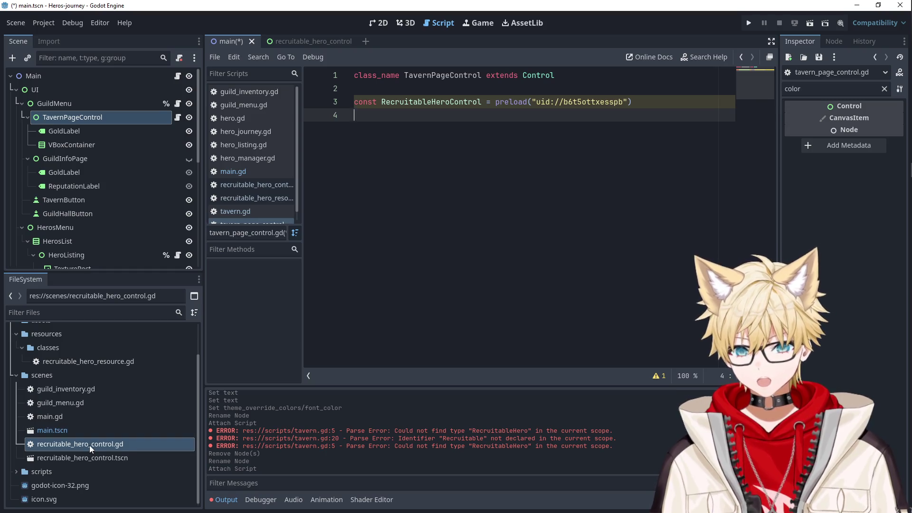
{"action": "mouse_move", "coordinate": [90, 448]}
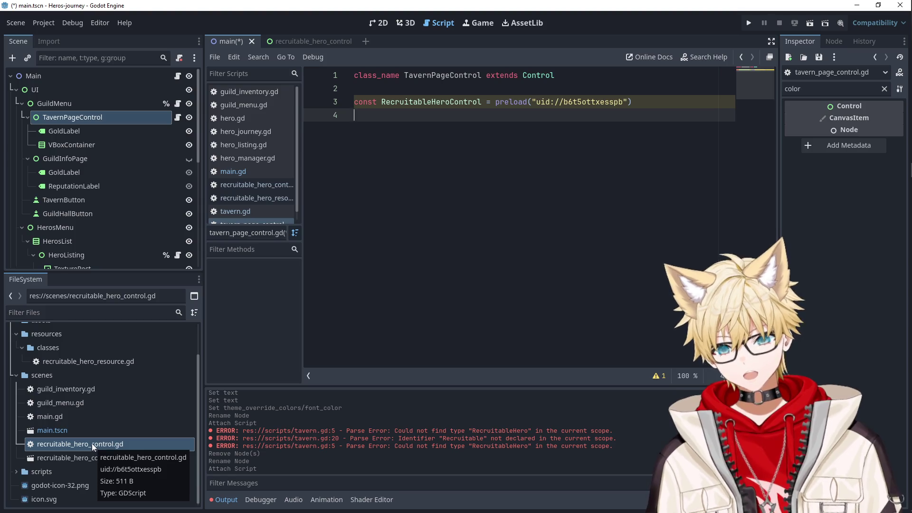
{"action": "mouse_move", "coordinate": [890, 142]}
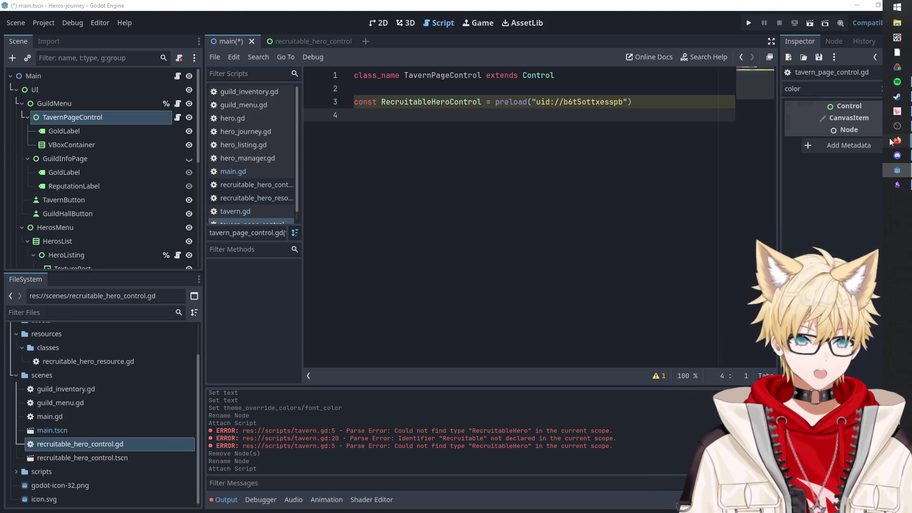